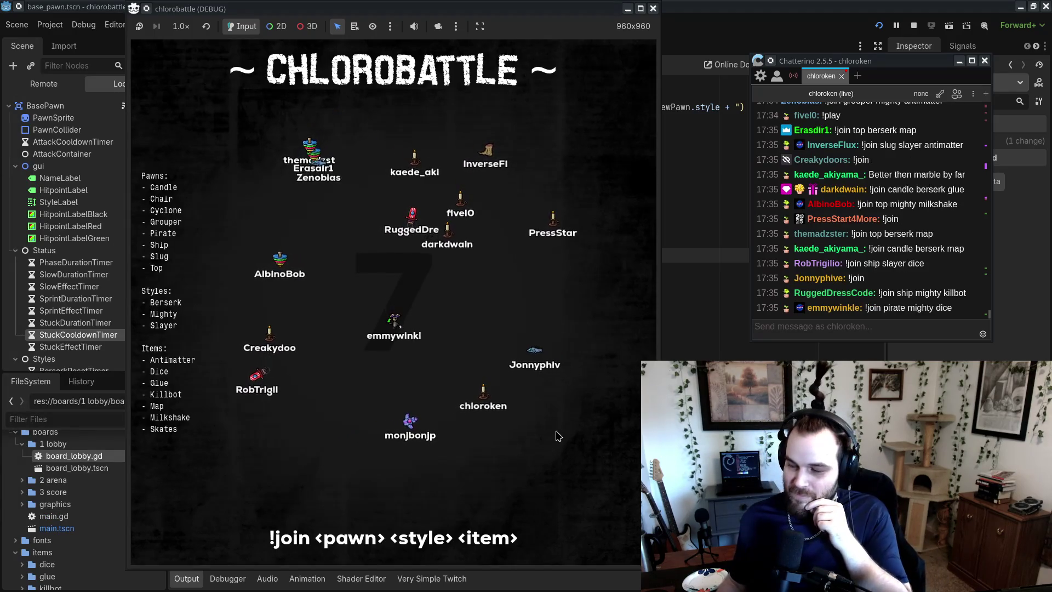
# - Wait through the lobby countdown until the 17-player match starts, then nudge the game window left
pyautogui.click(913, 329)
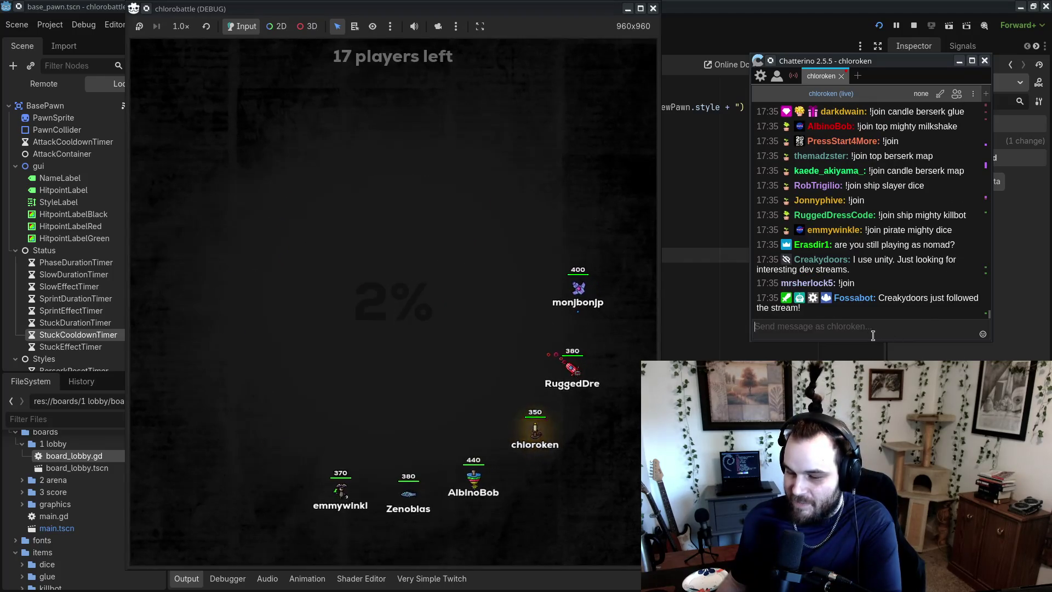
pyautogui.click(545, 503)
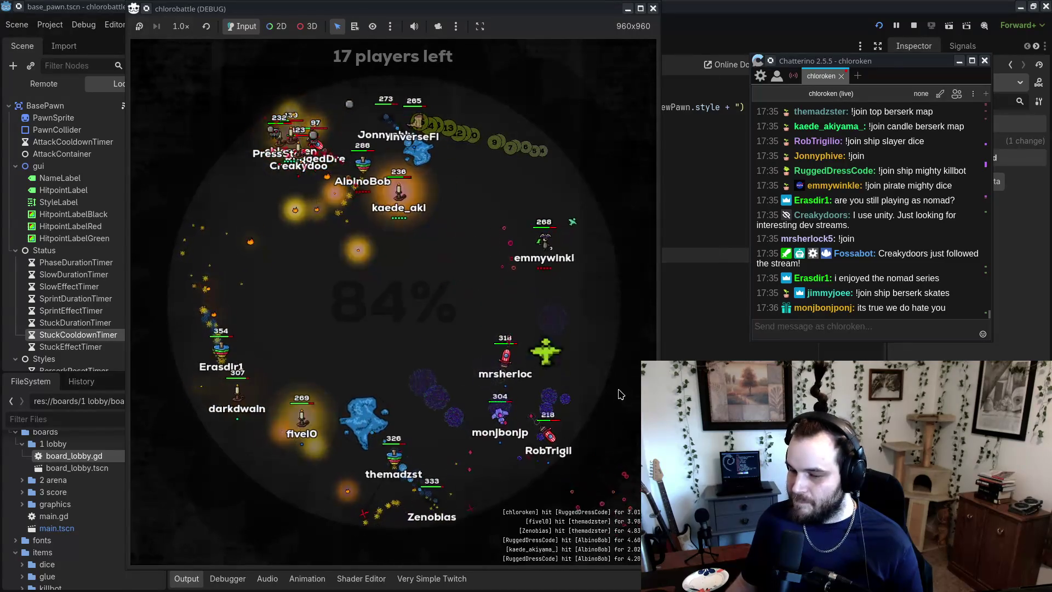
pyautogui.moveTo(553, 8); pyautogui.dragTo(522, 9)
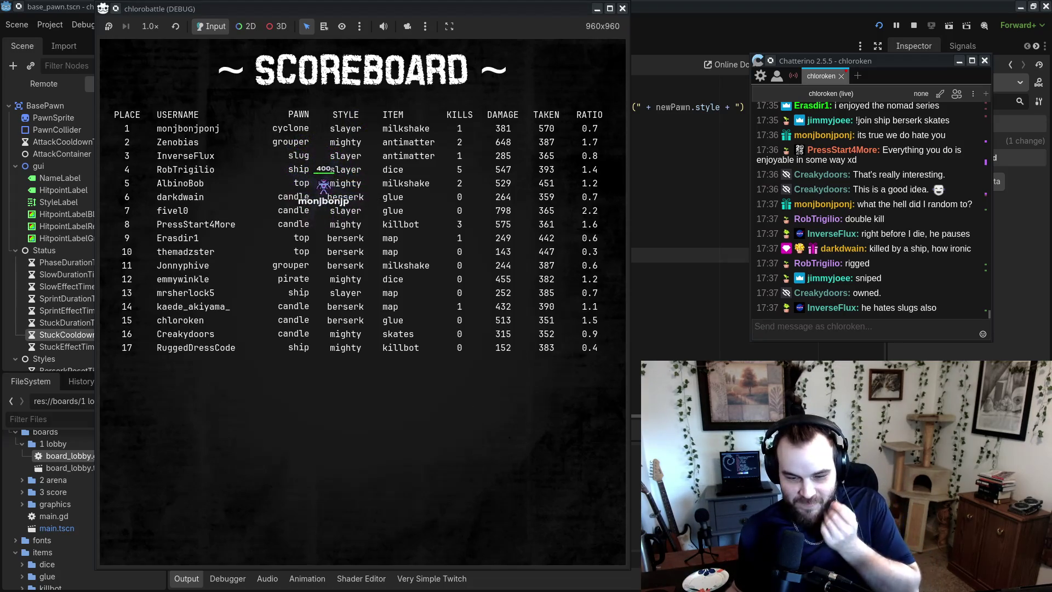
# - Once the final scoreboard appears, bring the CudaText chlorobattle notes to the front
pyautogui.hotkey('alt', 'Tab')
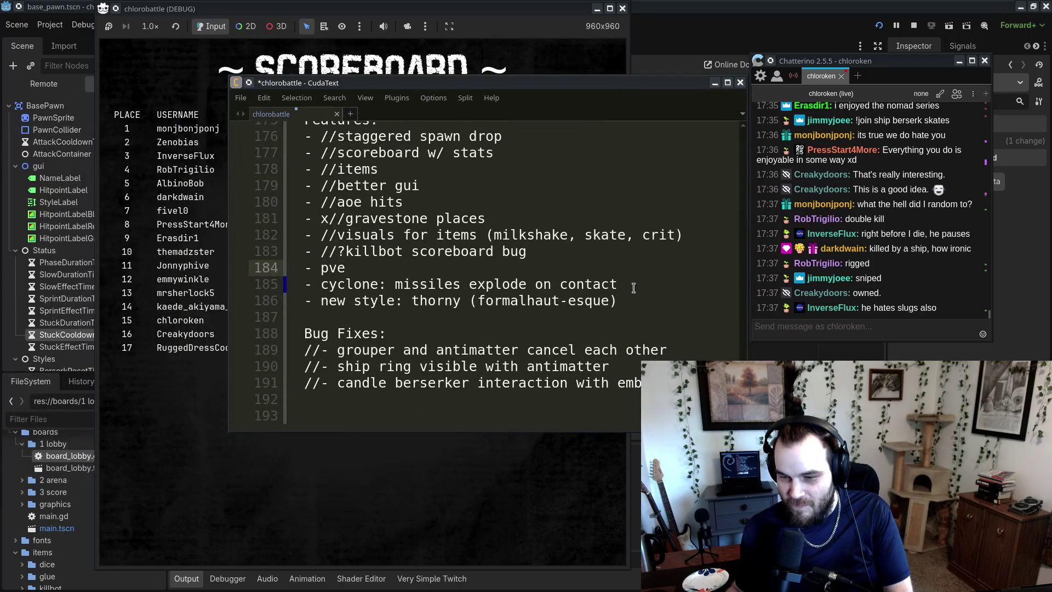
# - Append a '- kill cam' line to the chlorobattle feature list, then minimize CudaText
pyautogui.write('\\')
pyautogui.press('Return')
pyautogui.write('- kill cam')
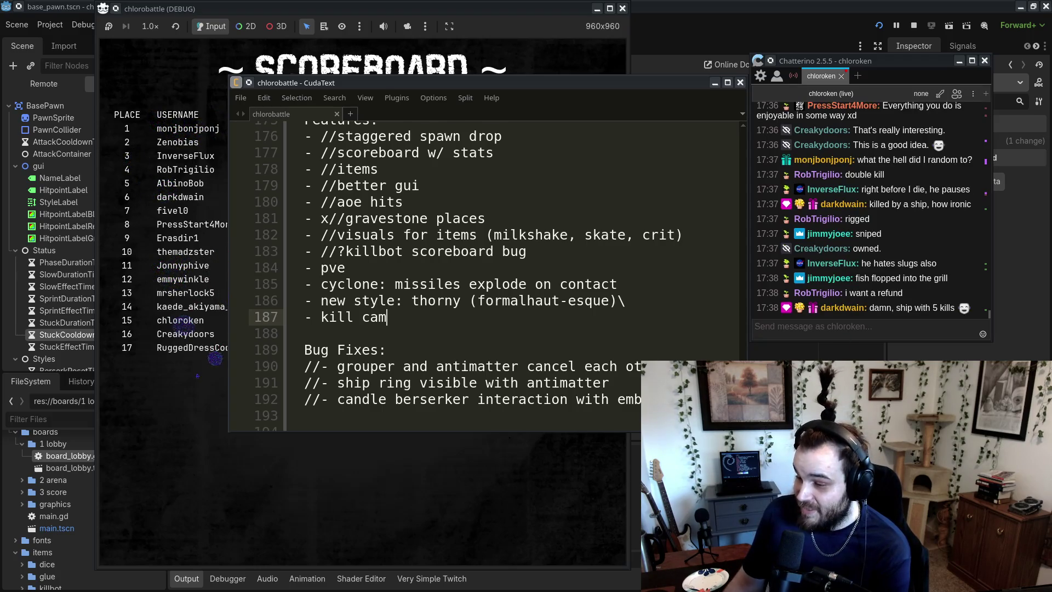
pyautogui.scroll(20, 482, 274)
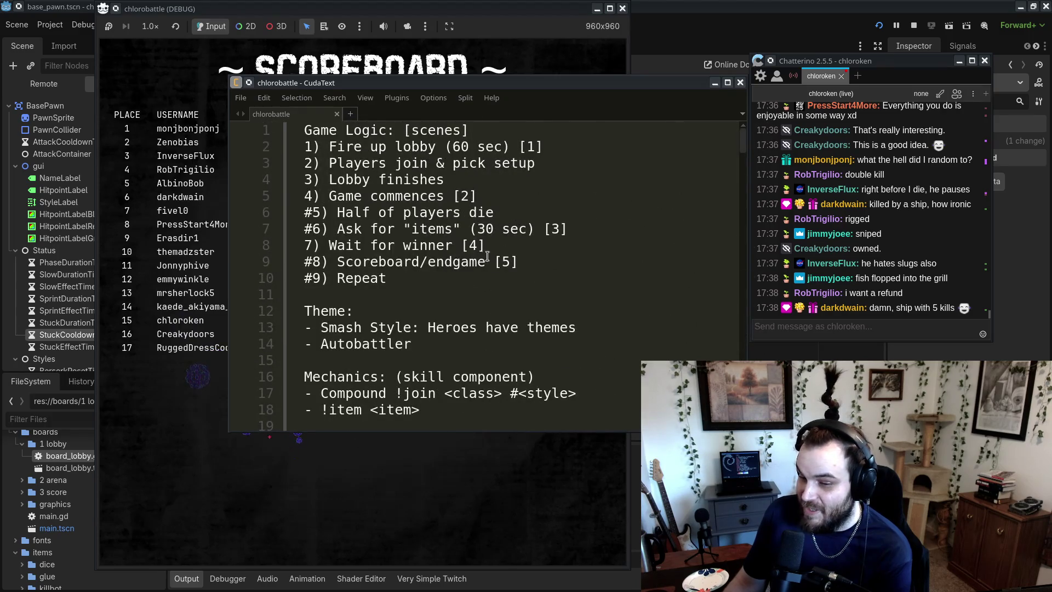
pyautogui.scroll(-10, 504, 252)
pyautogui.moveTo(383, 218); pyautogui.dragTo(354, 315)
pyautogui.scroll(-19, 522, 345)
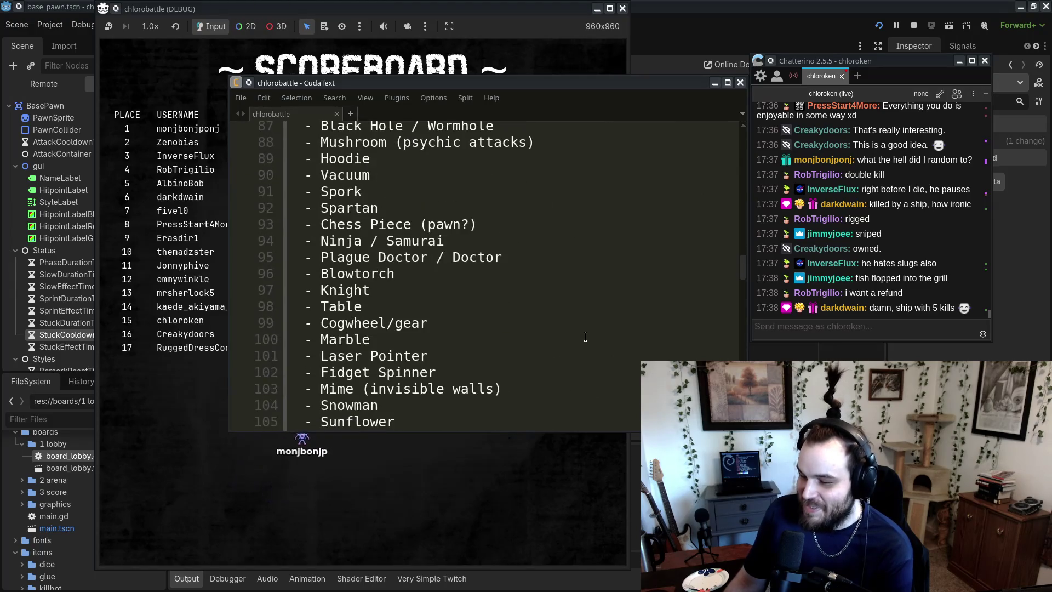
pyautogui.click(614, 69)
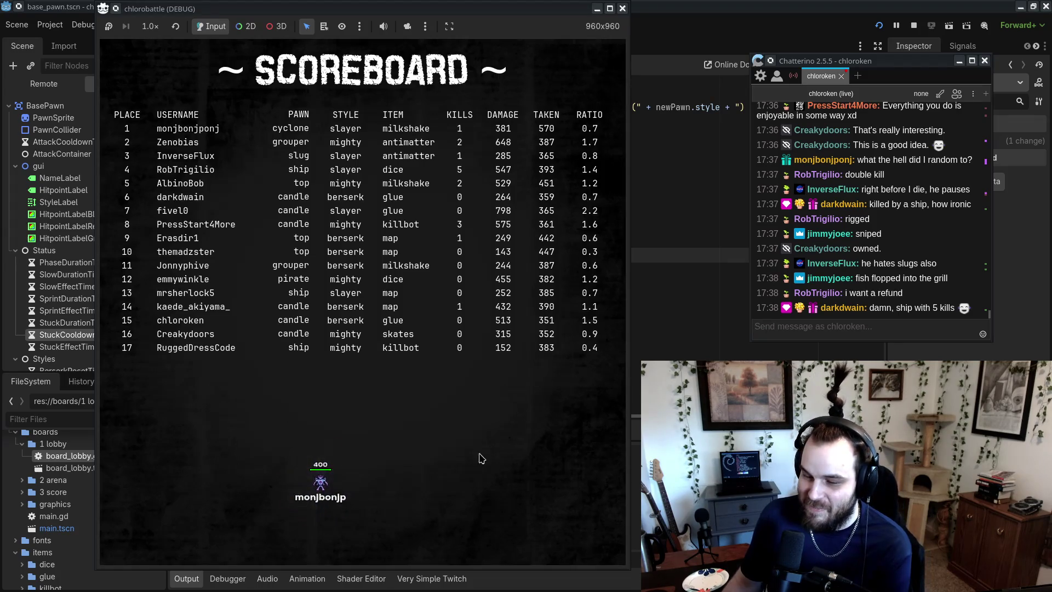
# - Restart the Chlorobattle game for a fresh lobby and close the browser confirmation page
pyautogui.moveTo(315, 11); pyautogui.dragTo(406, 9)
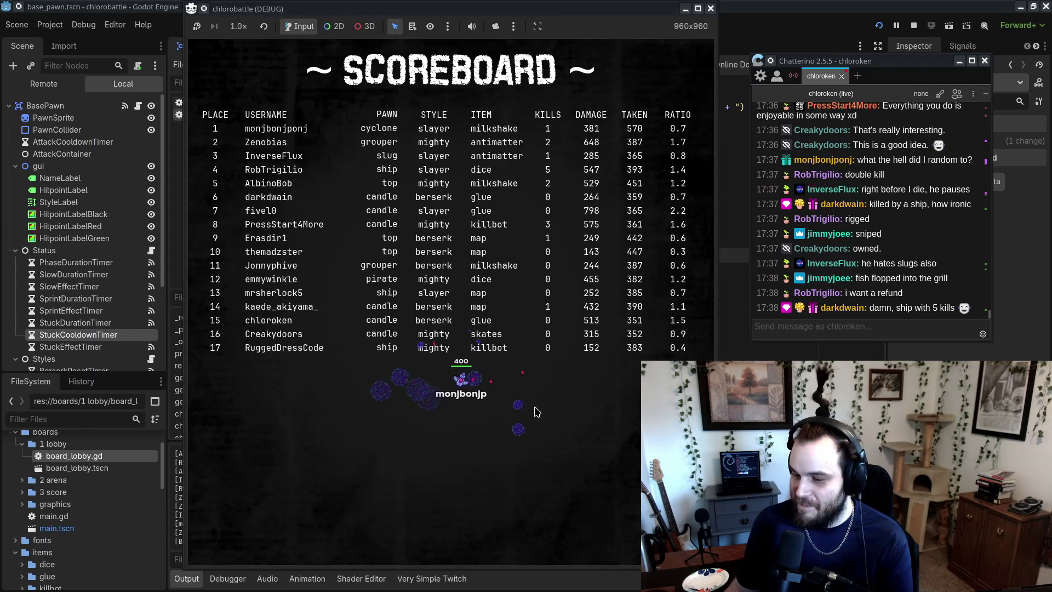
pyautogui.moveTo(575, 12); pyautogui.dragTo(502, 4)
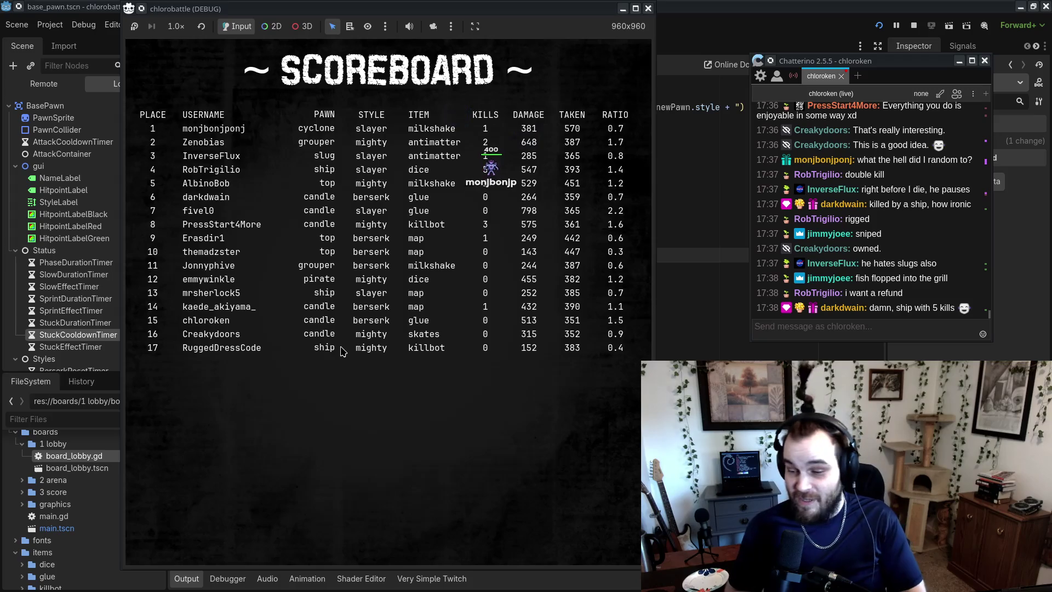
pyautogui.click(878, 25)
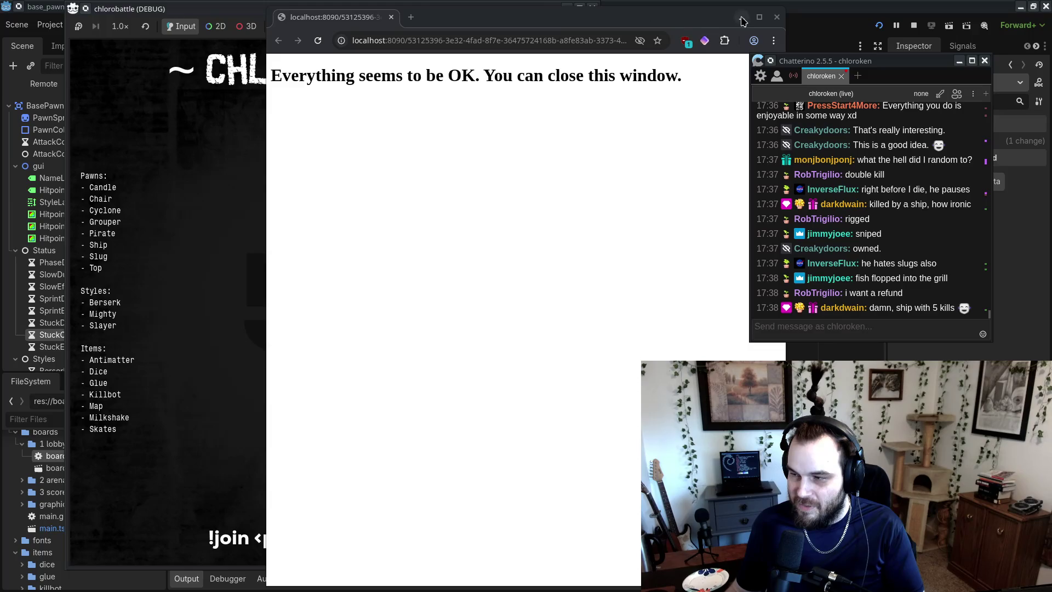
pyautogui.click(778, 17)
pyautogui.click(957, 298)
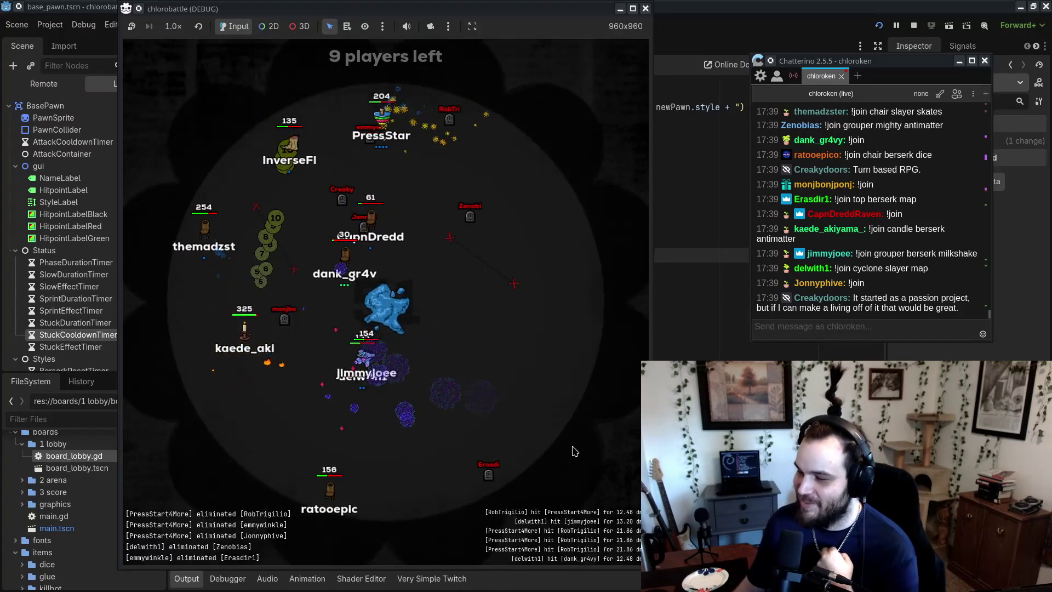
# - Send 'what's the setting/idea with the game' to chat, mentioning the viewer
pyautogui.click(885, 332)
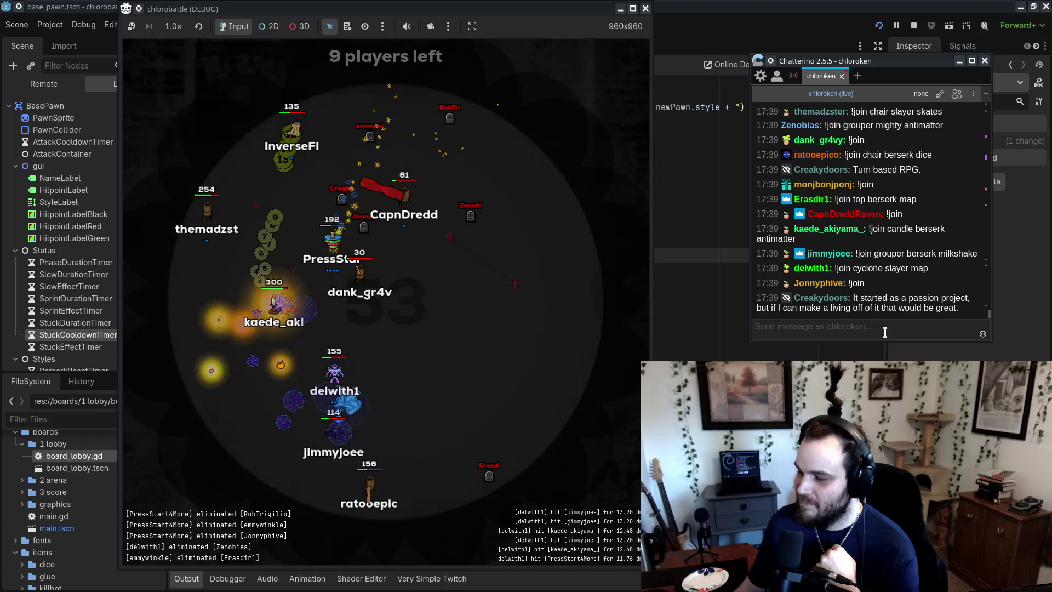
pyautogui.moveTo(888, 72); pyautogui.dragTo(878, 53)
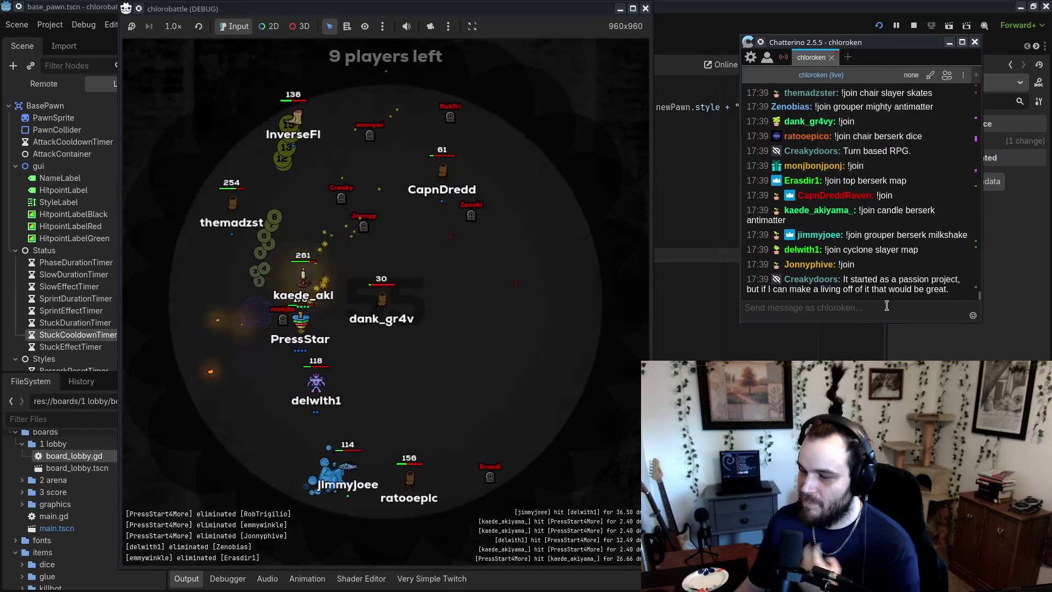
pyautogui.write("what's the")
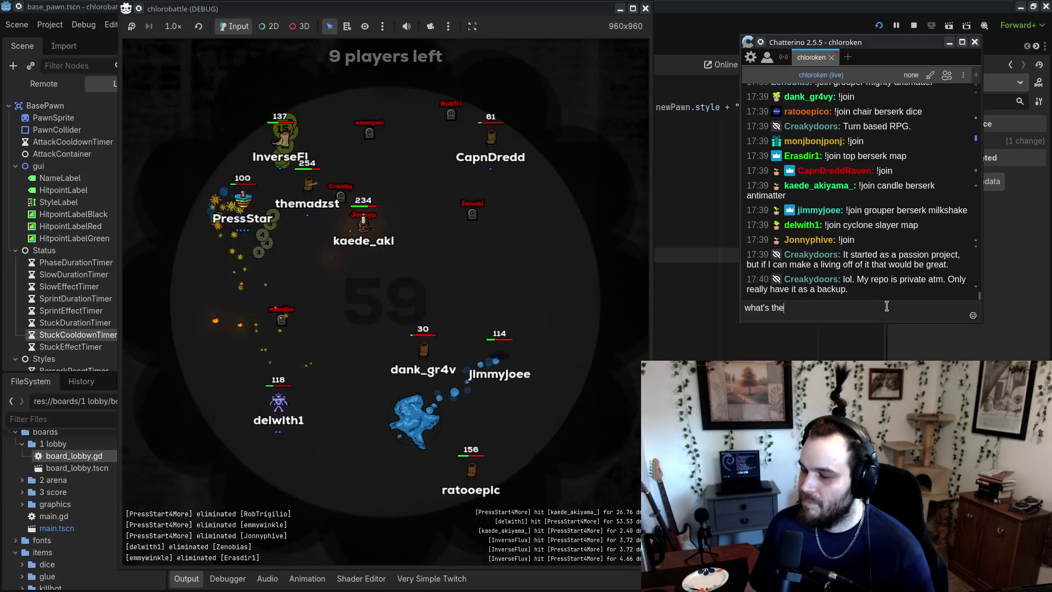
pyautogui.write(' setting/i')
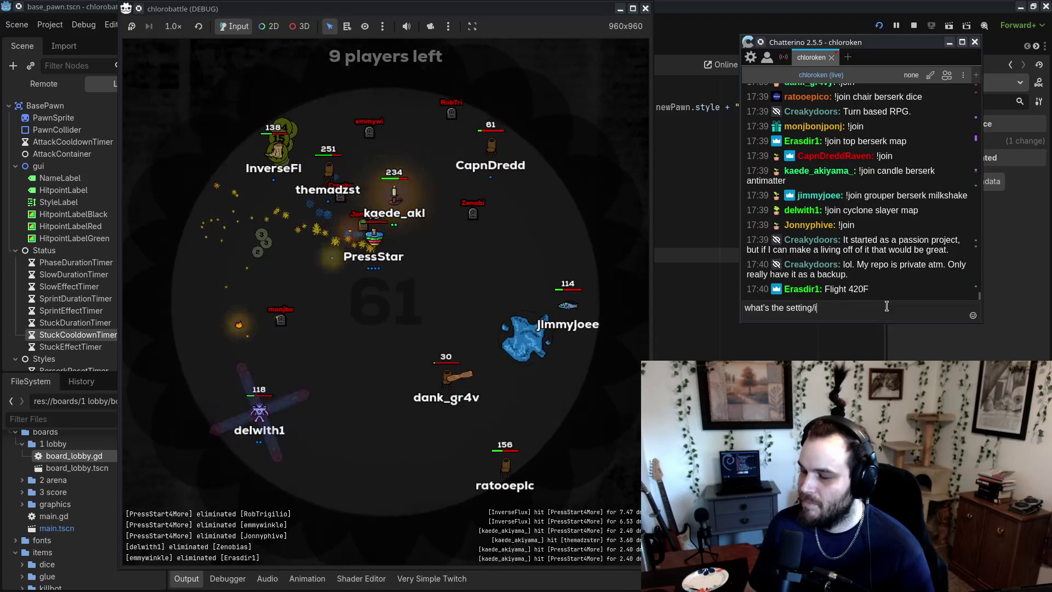
pyautogui.write('dea with th')
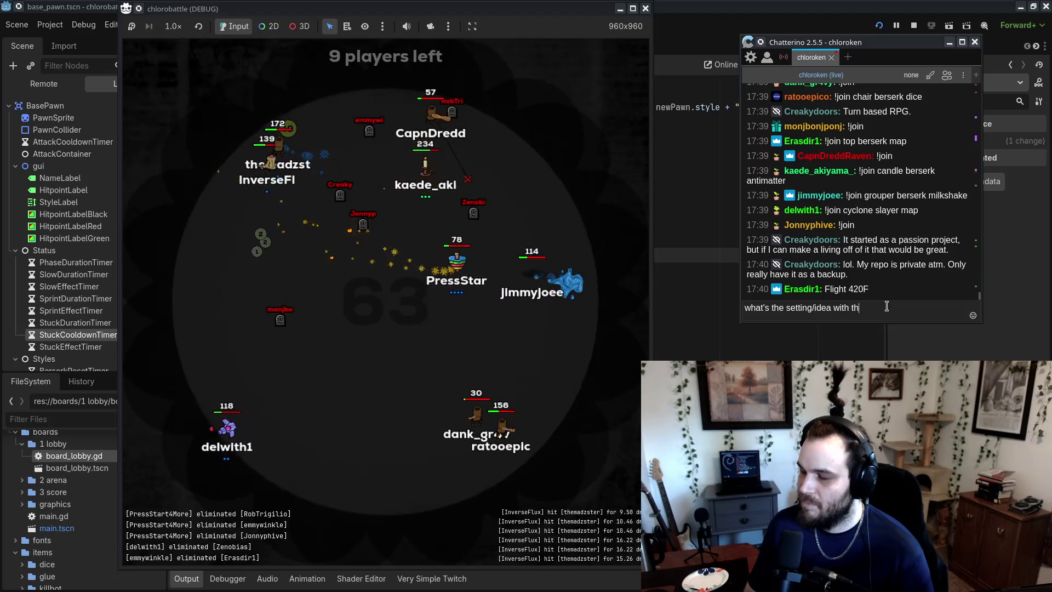
pyautogui.write('e game @Creakydoors')
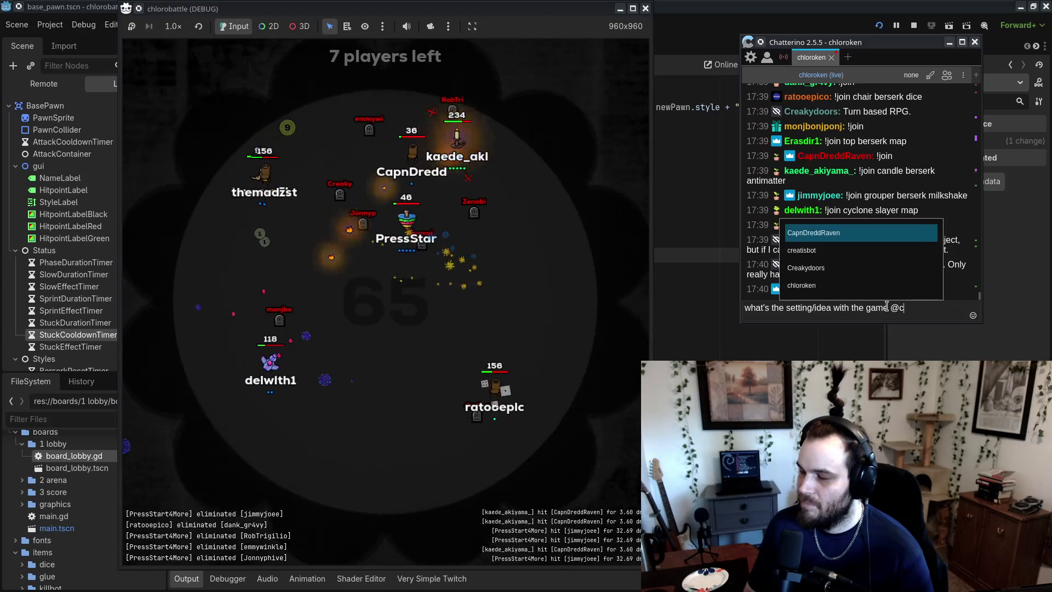
pyautogui.press('Return')
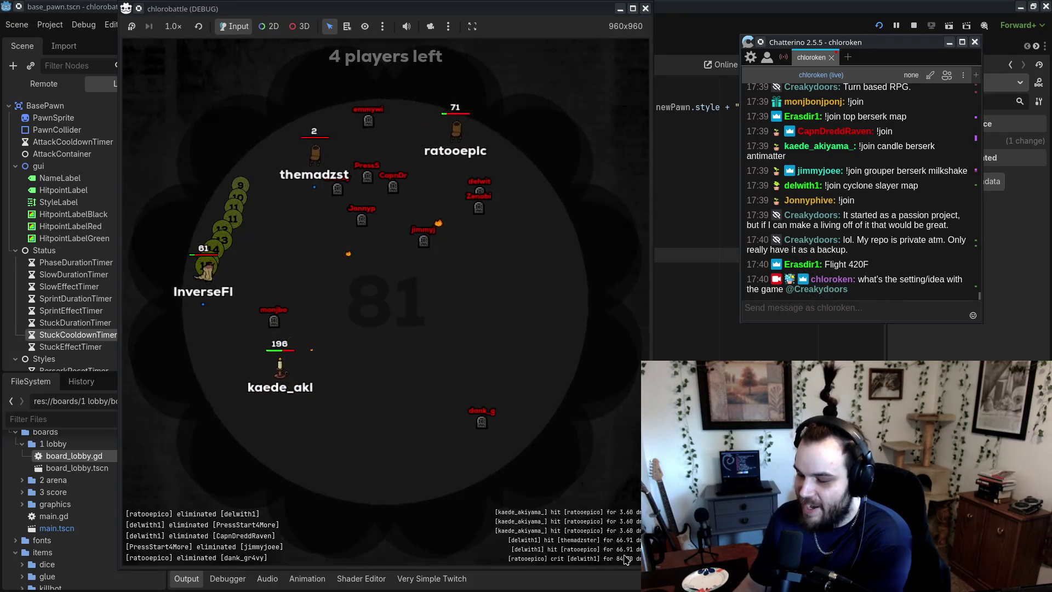
# - Switch between game and chat while the round ends on a 16-player scoreboard
pyautogui.click(548, 328)
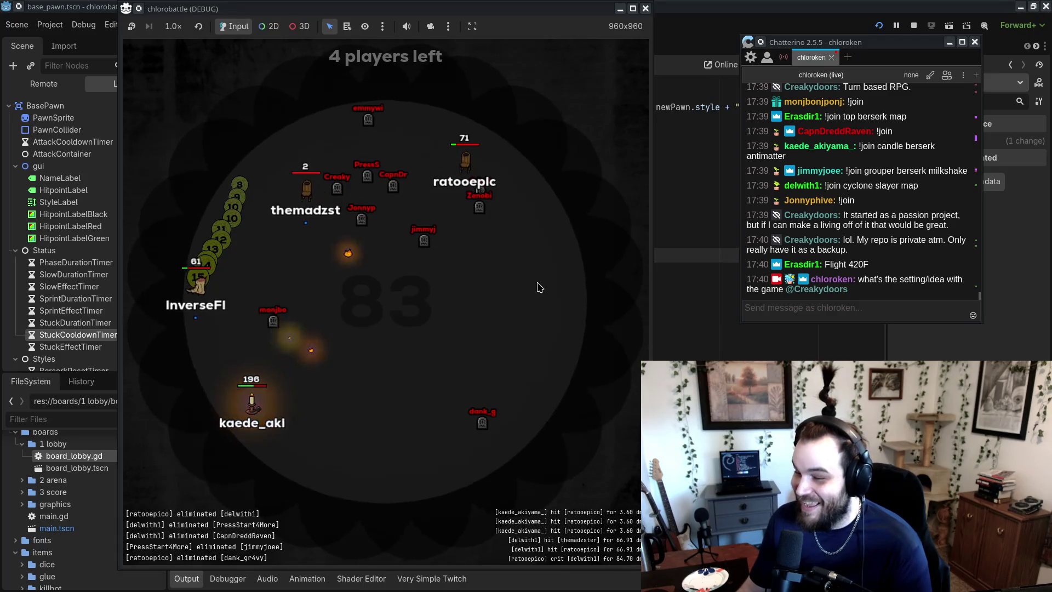
pyautogui.click(774, 311)
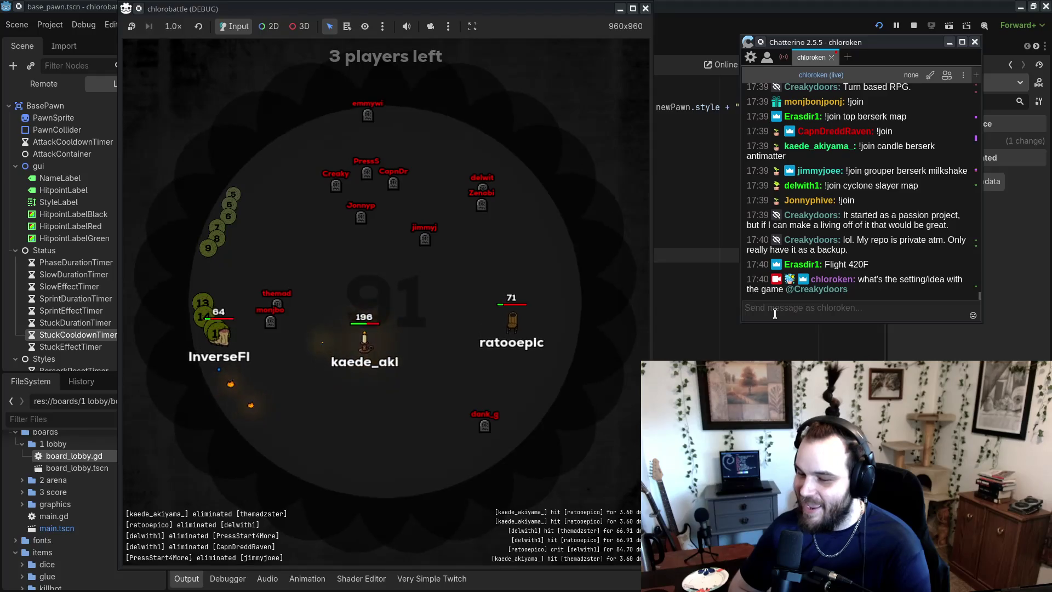
pyautogui.click(627, 309)
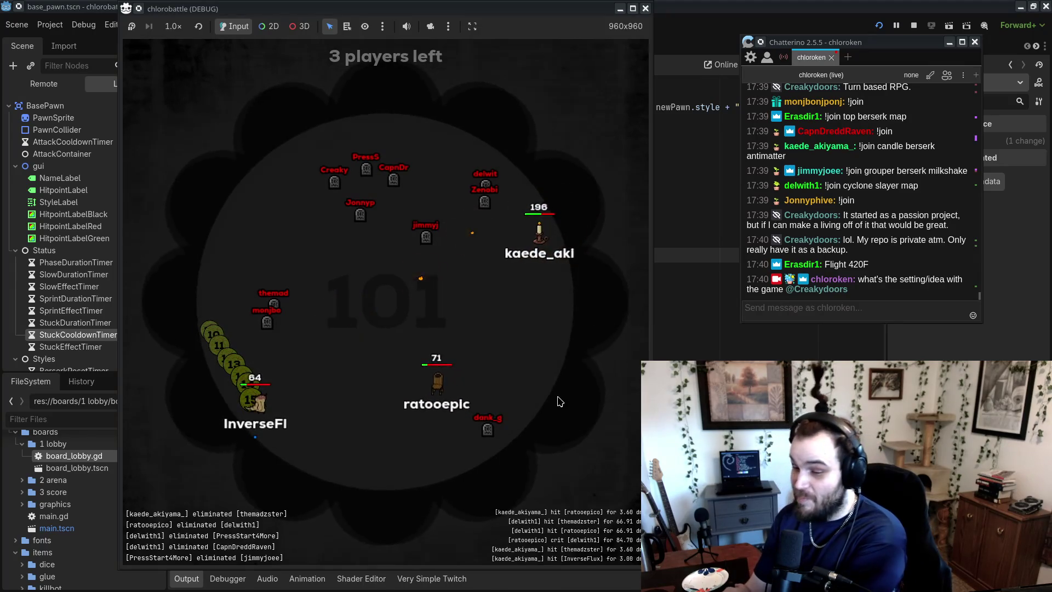
pyautogui.moveTo(776, 245)
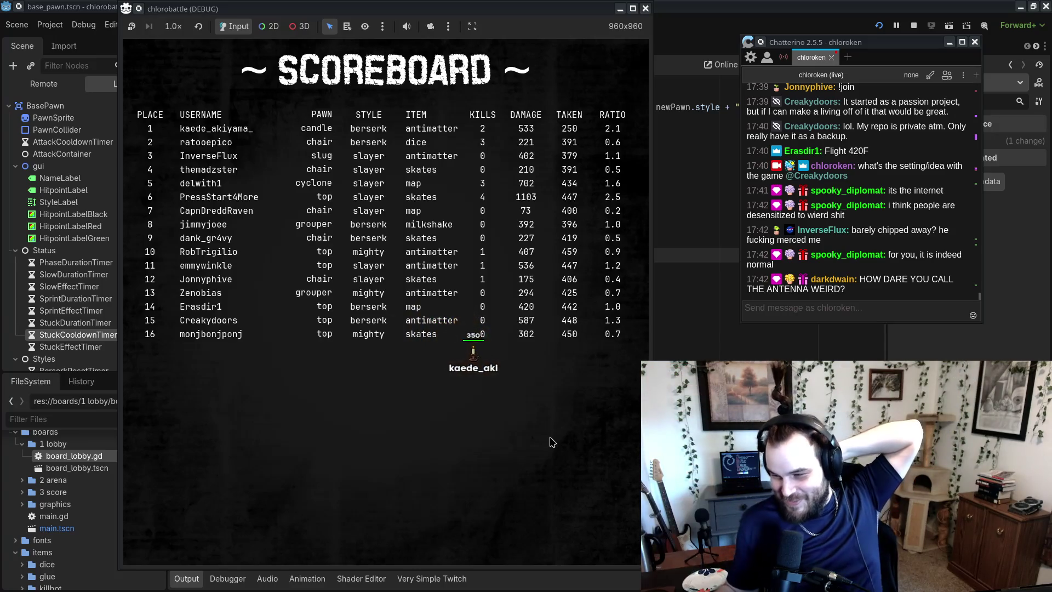
pyautogui.click(879, 292)
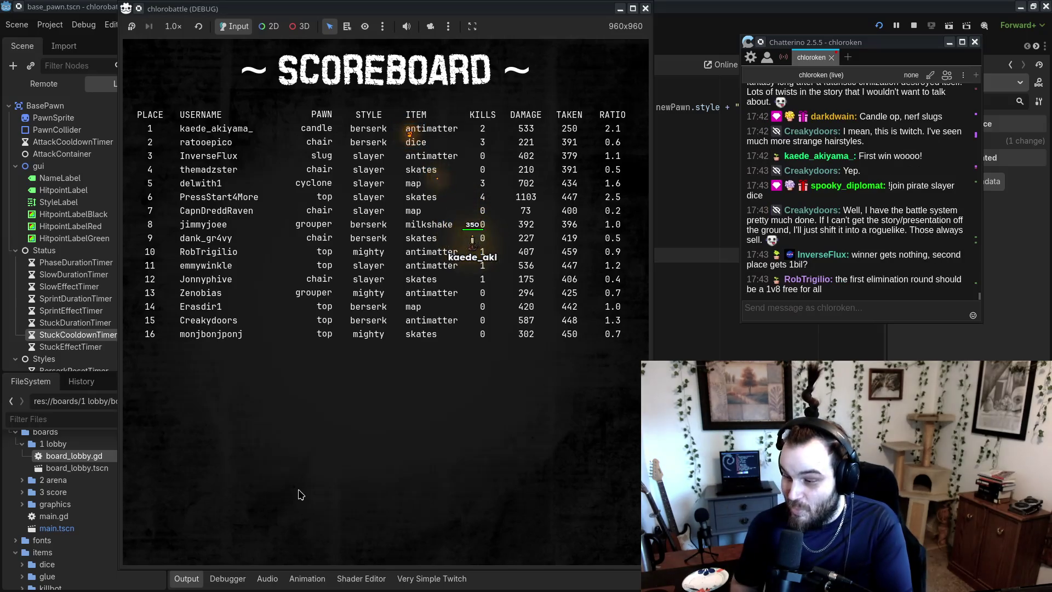
pyautogui.click(837, 267)
pyautogui.tripleClick(932, 267)
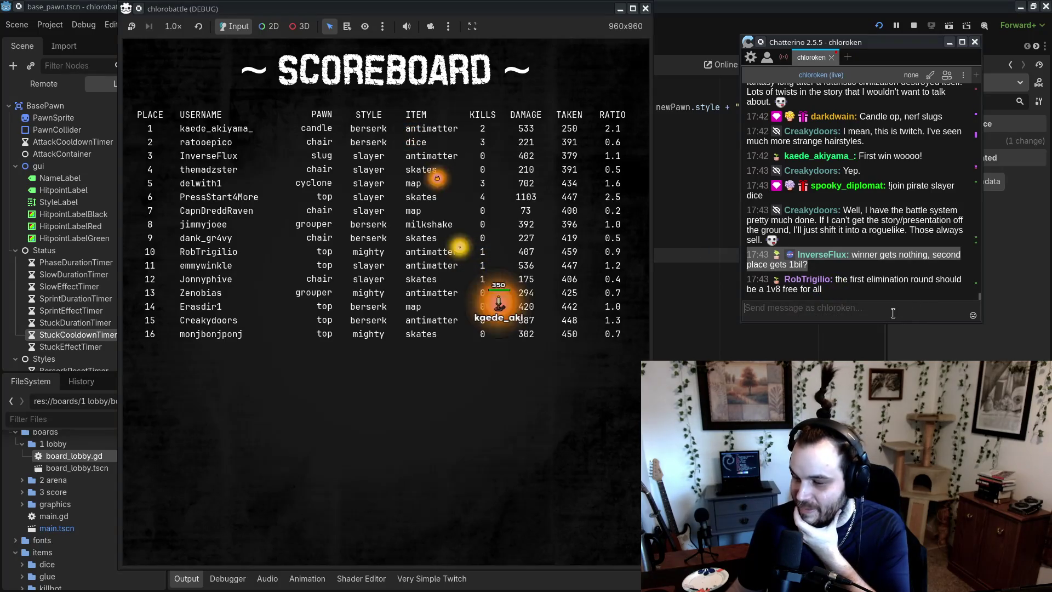
pyautogui.click(822, 225)
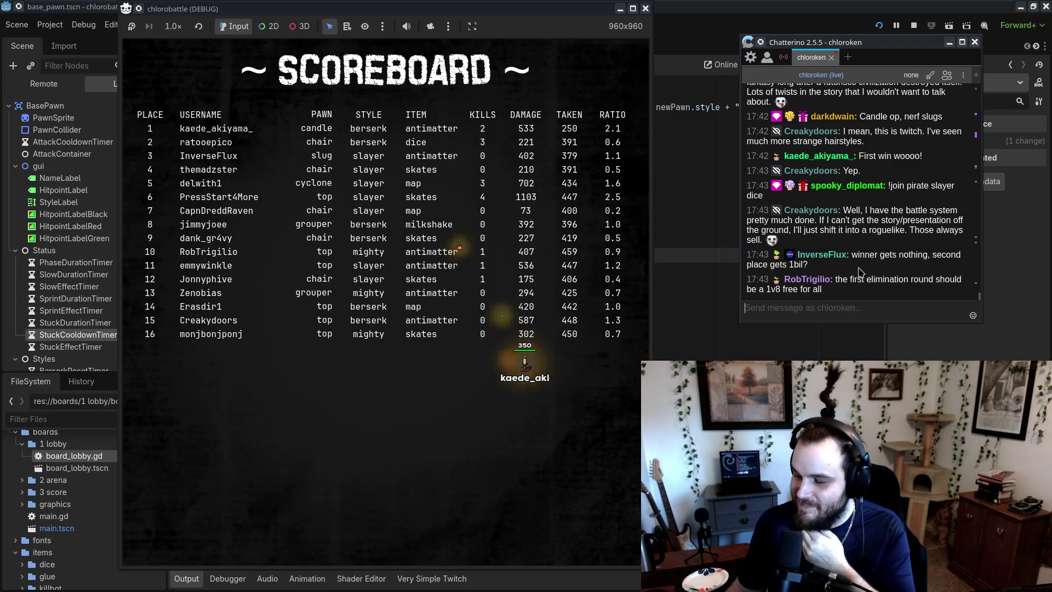
pyautogui.tripleClick(771, 241)
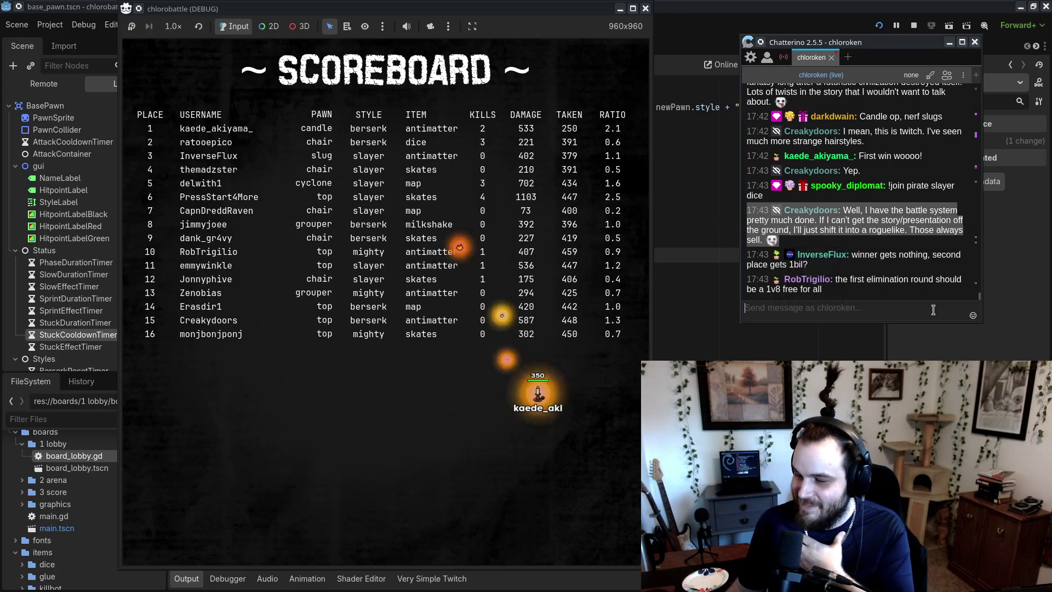
pyautogui.click(926, 267)
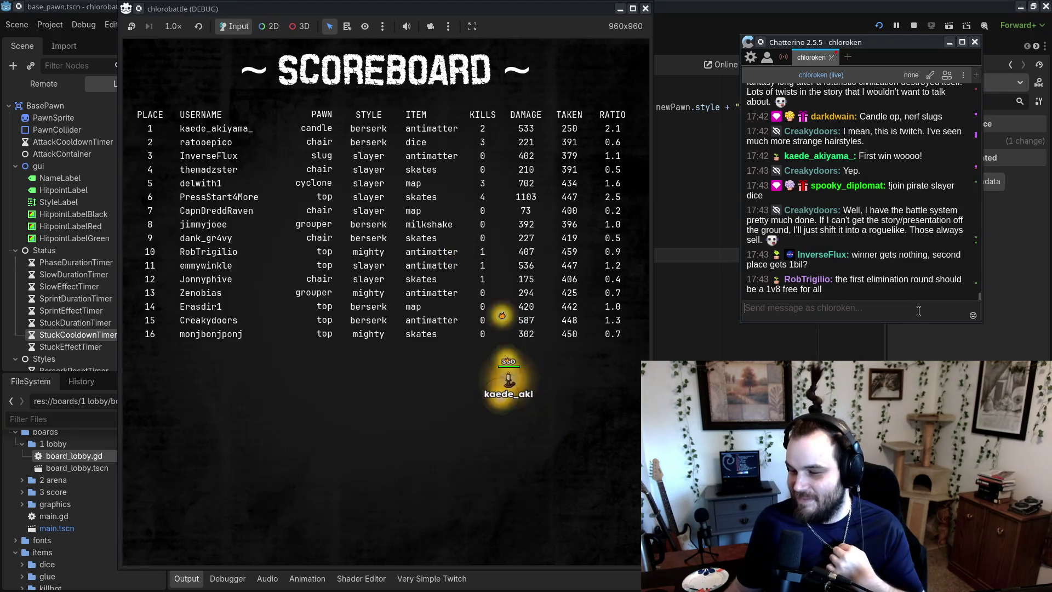
# - Stop the running game and collapse the boards and items folders in the FileSystem dock
pyautogui.click(645, 9)
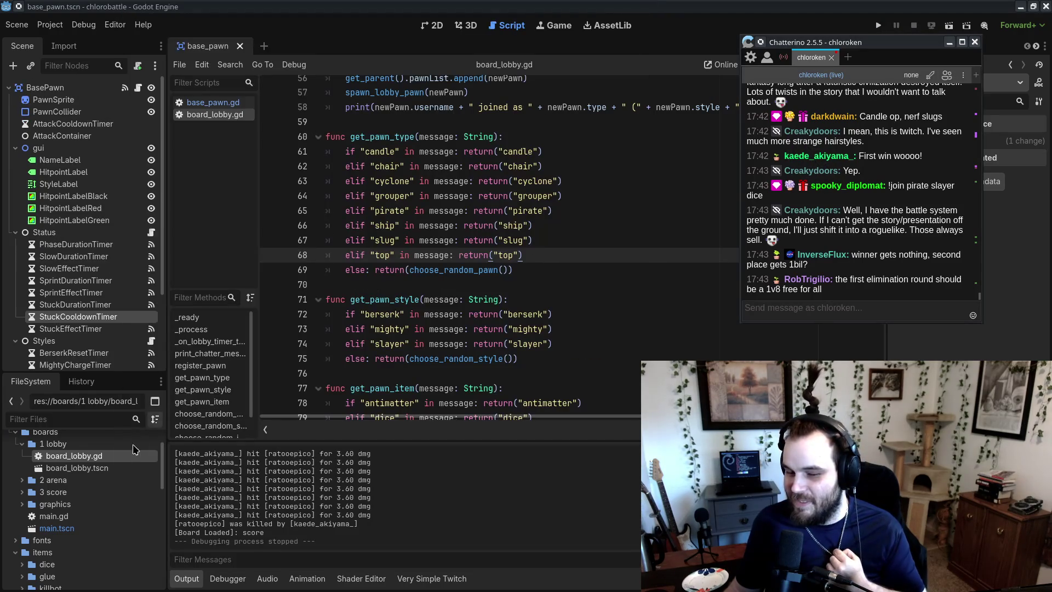
pyautogui.scroll(2, 141, 444)
pyautogui.click(15, 469)
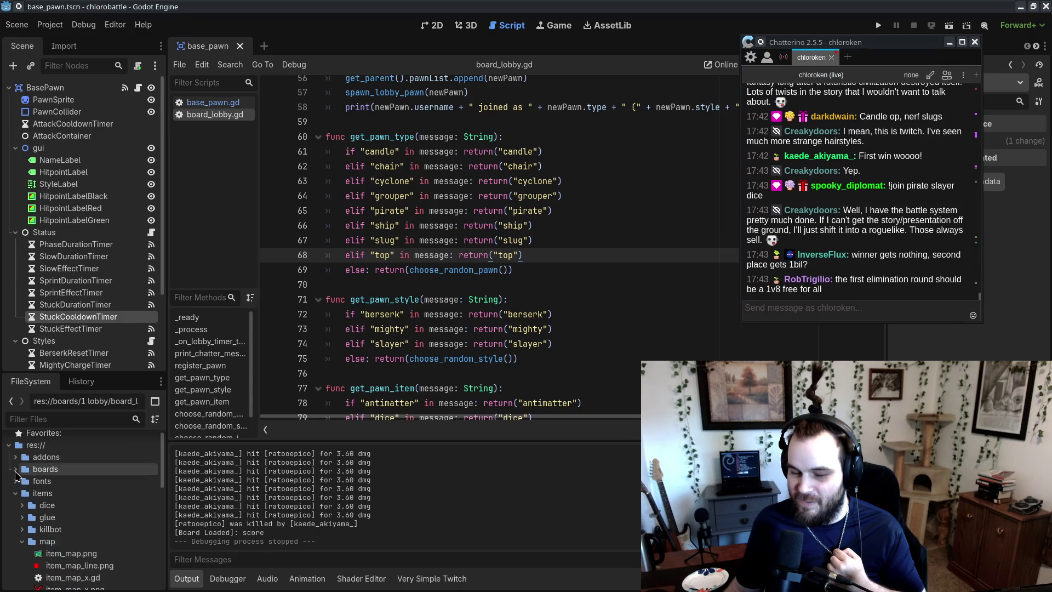
pyautogui.click(16, 493)
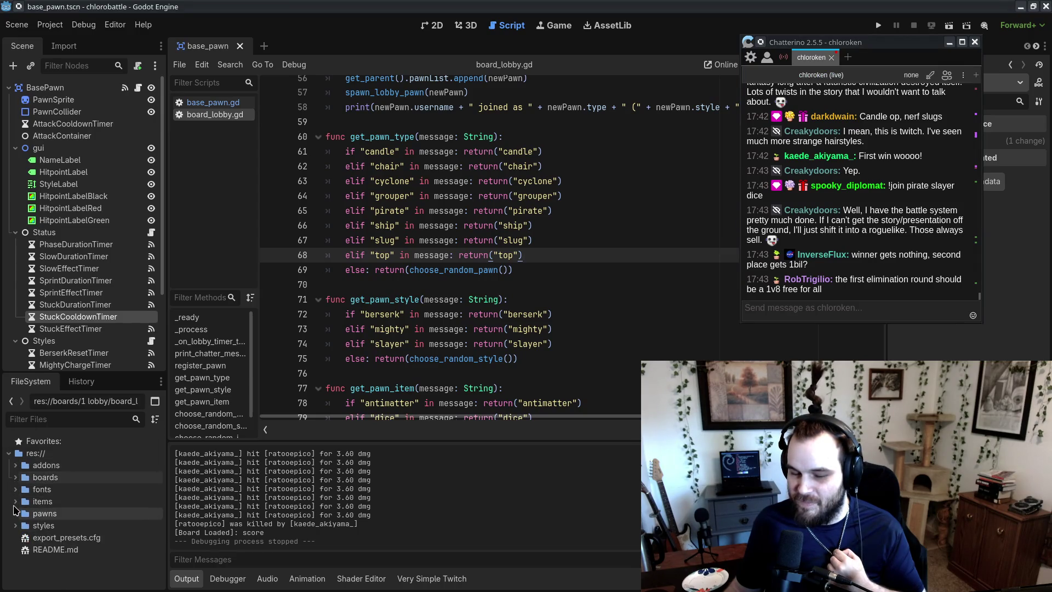
# - Select the pawns, boards, items and styles folders in turn, then focus the chat box
pyautogui.click(52, 514)
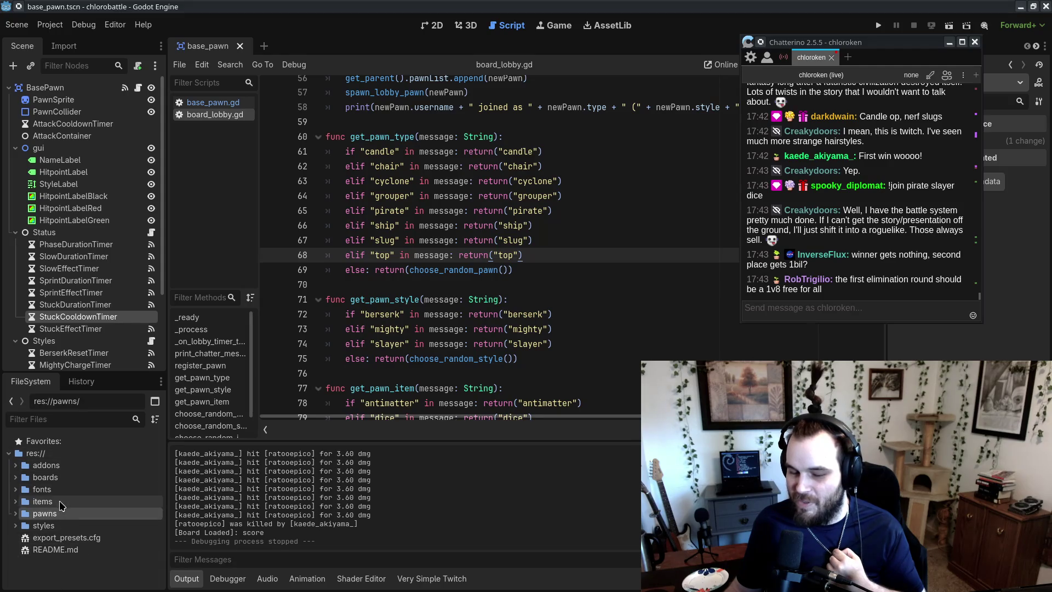
pyautogui.click(65, 478)
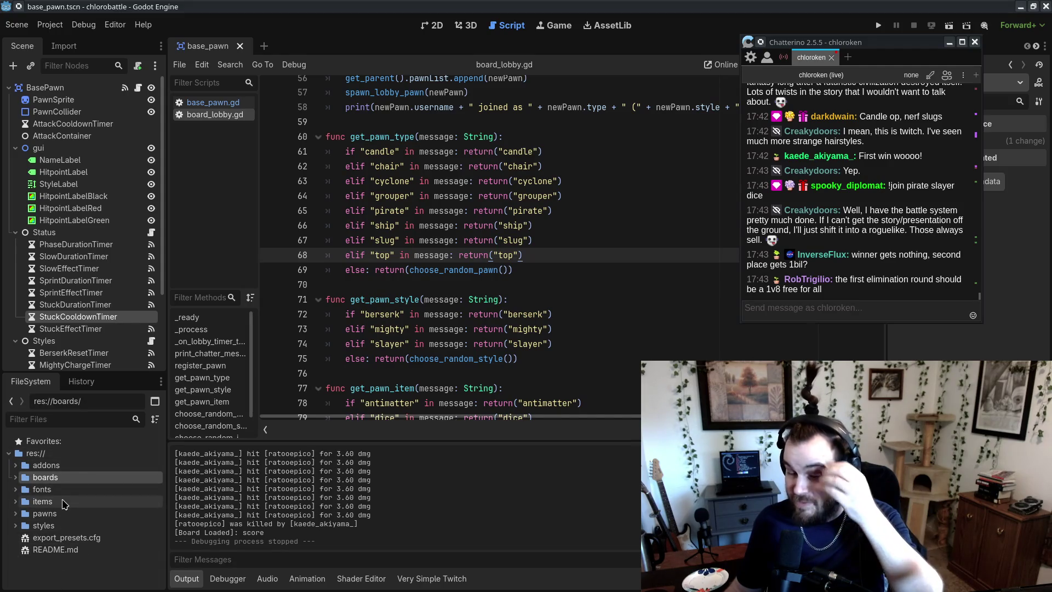
pyautogui.click(42, 502)
pyautogui.click(44, 525)
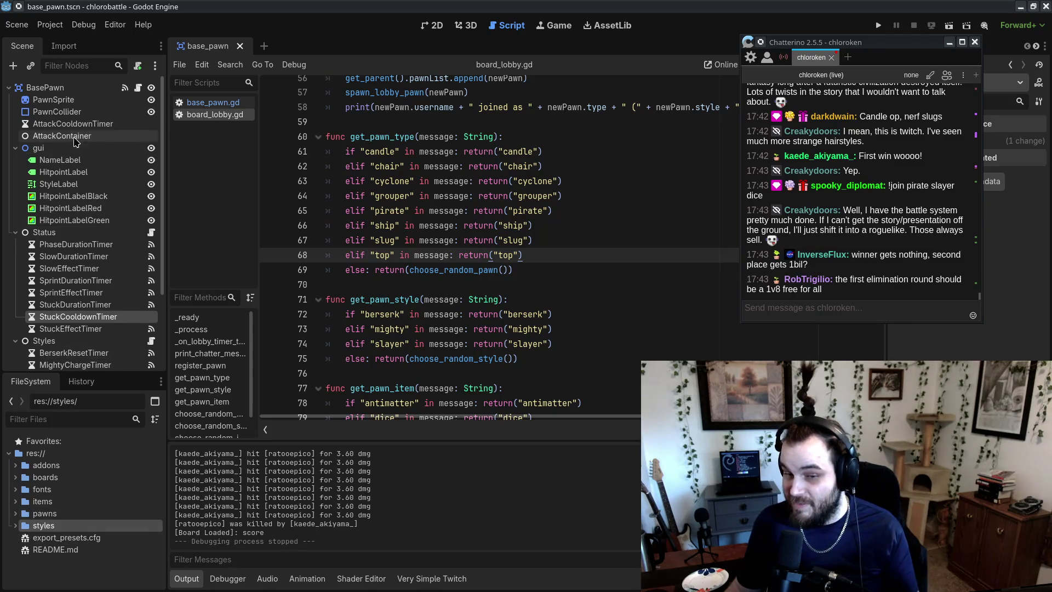
pyautogui.scroll(-3, 82, 219)
pyautogui.scroll(3, 82, 164)
pyautogui.scroll(-3, 74, 252)
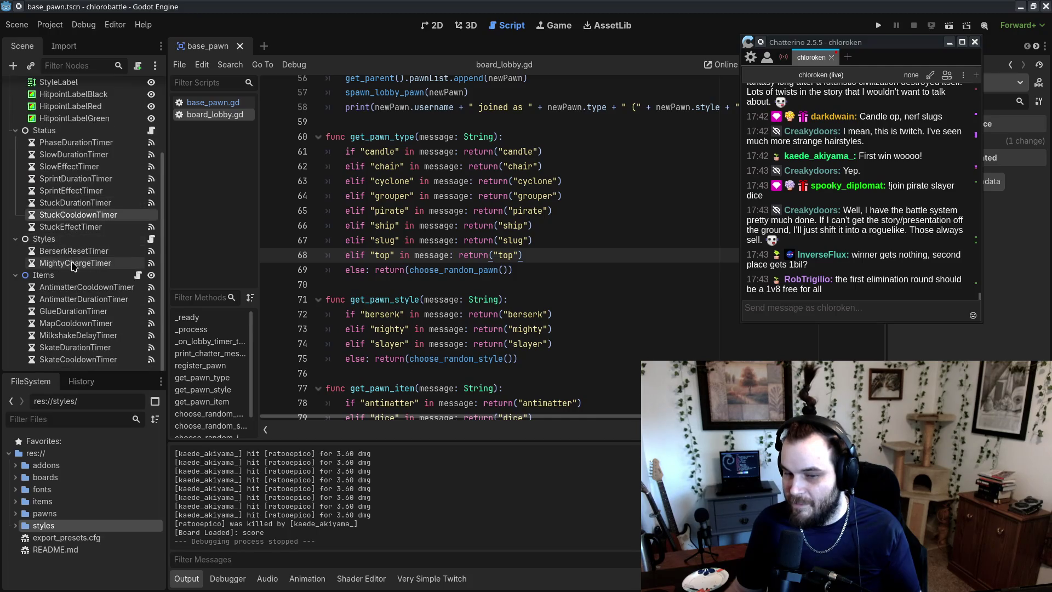
pyautogui.scroll(3, 82, 274)
pyautogui.scroll(-3, 88, 303)
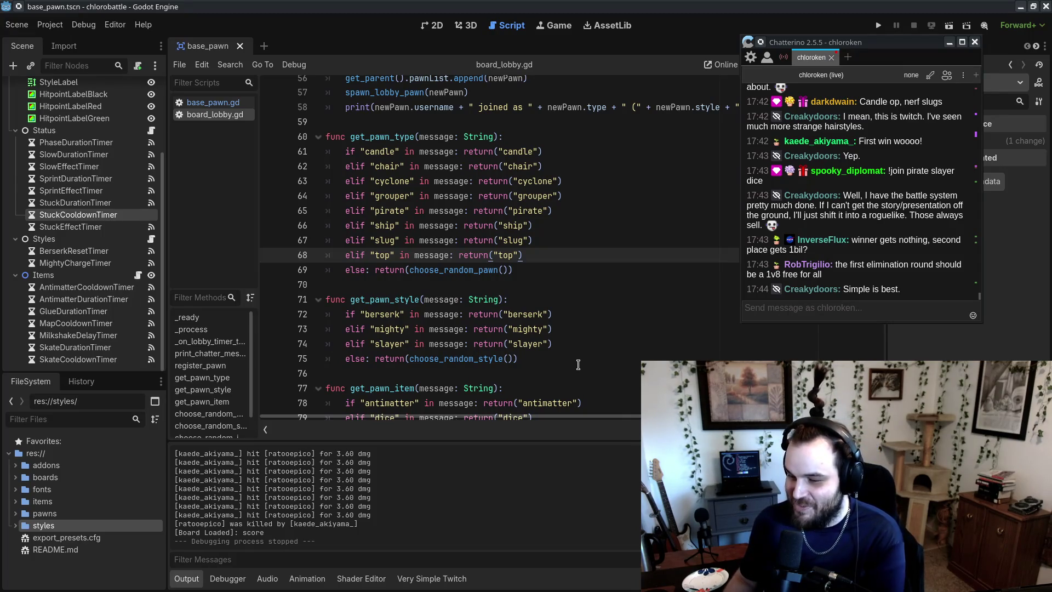
pyautogui.click(862, 317)
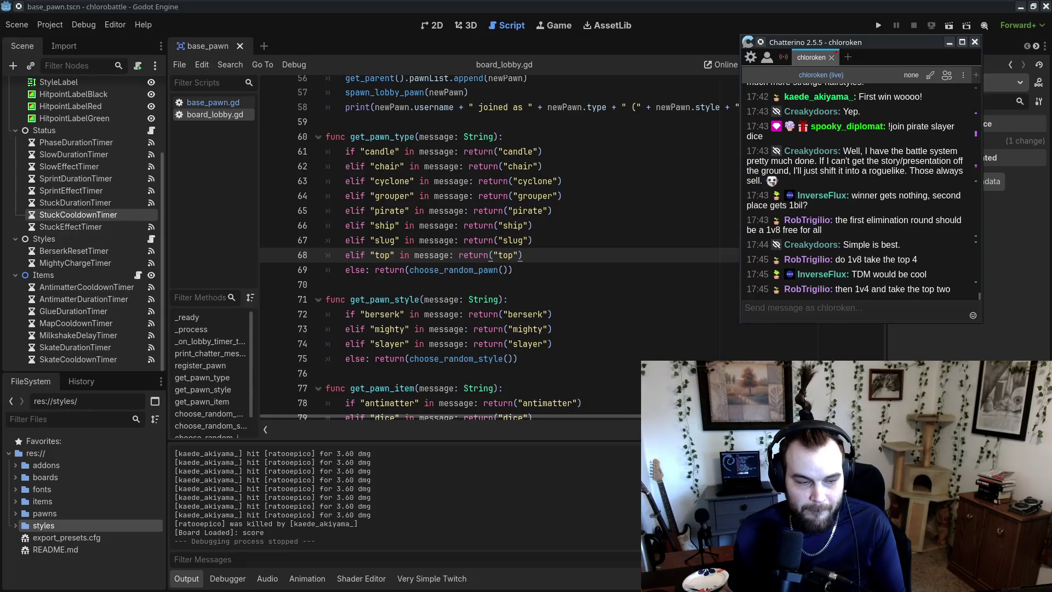
# - Add '- team functionality (split/brackets)' below 'kill cam' in the notes and return to Godot
pyautogui.hotkey('alt', 'Tab')
pyautogui.scroll(-10, 531, 264)
pyautogui.click(530, 264)
pyautogui.press('Return')
pyautogui.write('- team fun')
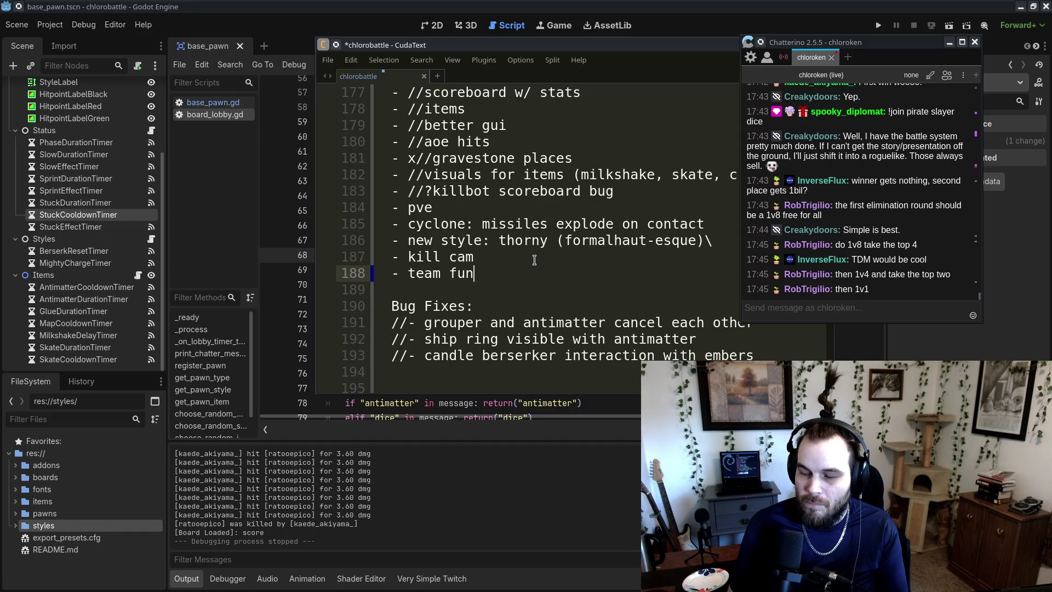
pyautogui.write('ctionality ')
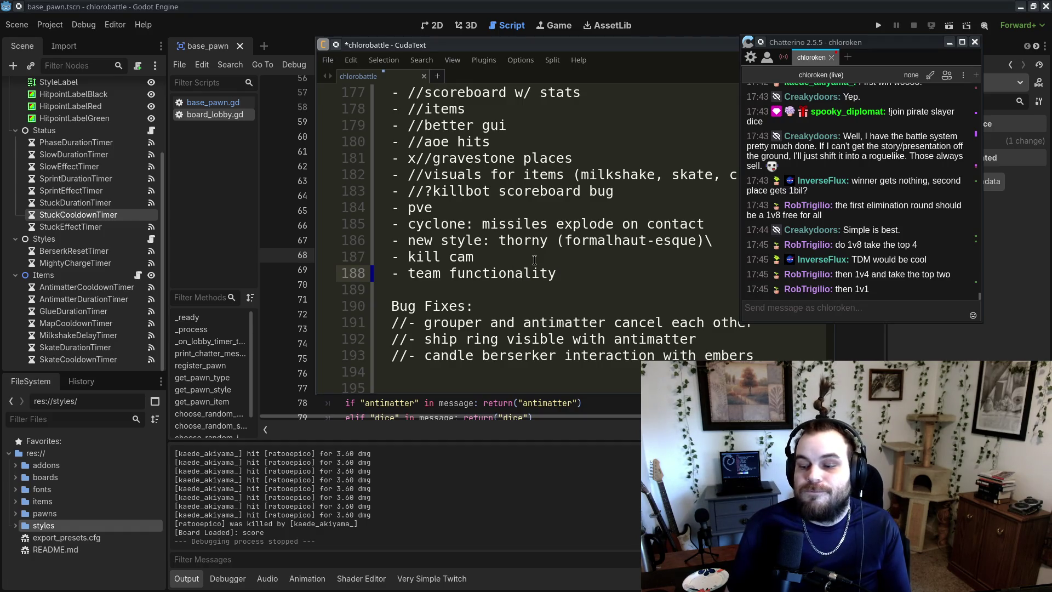
pyautogui.write('(split/bracke')
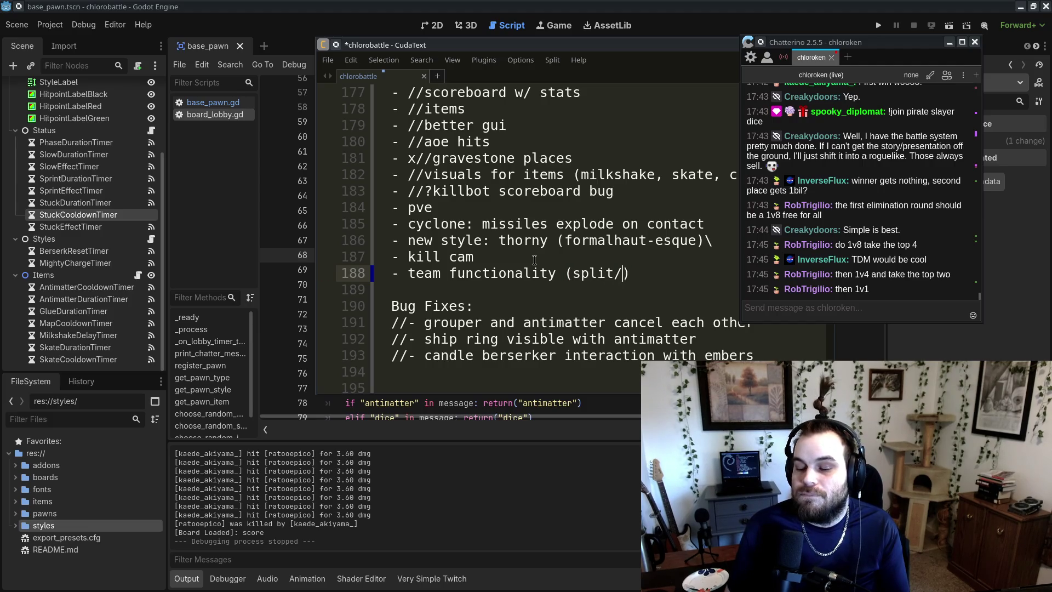
pyautogui.write('ts')
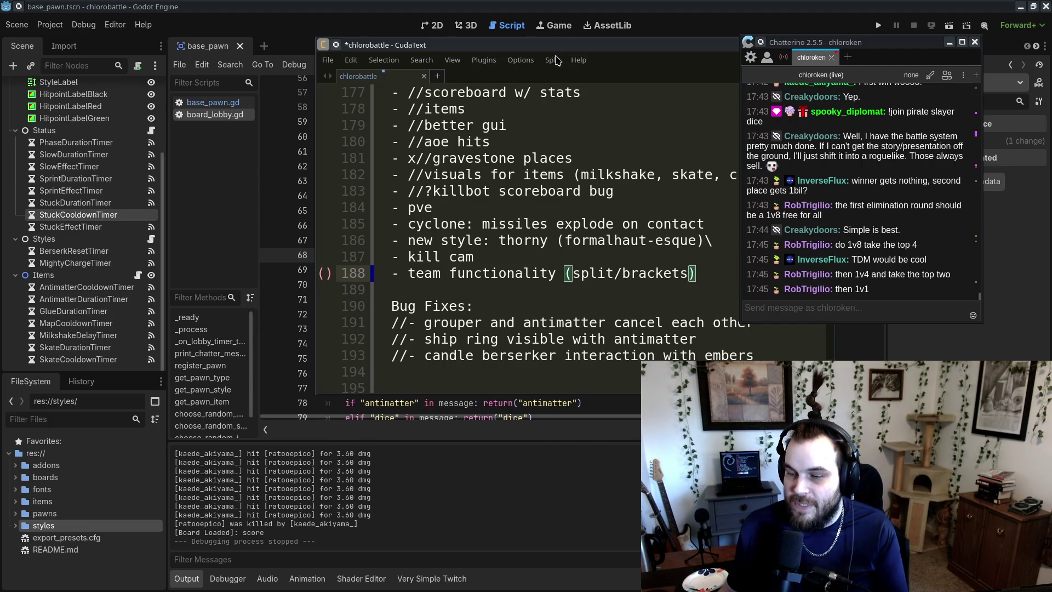
pyautogui.hotkey('alt', 'Tab')
pyautogui.click(860, 313)
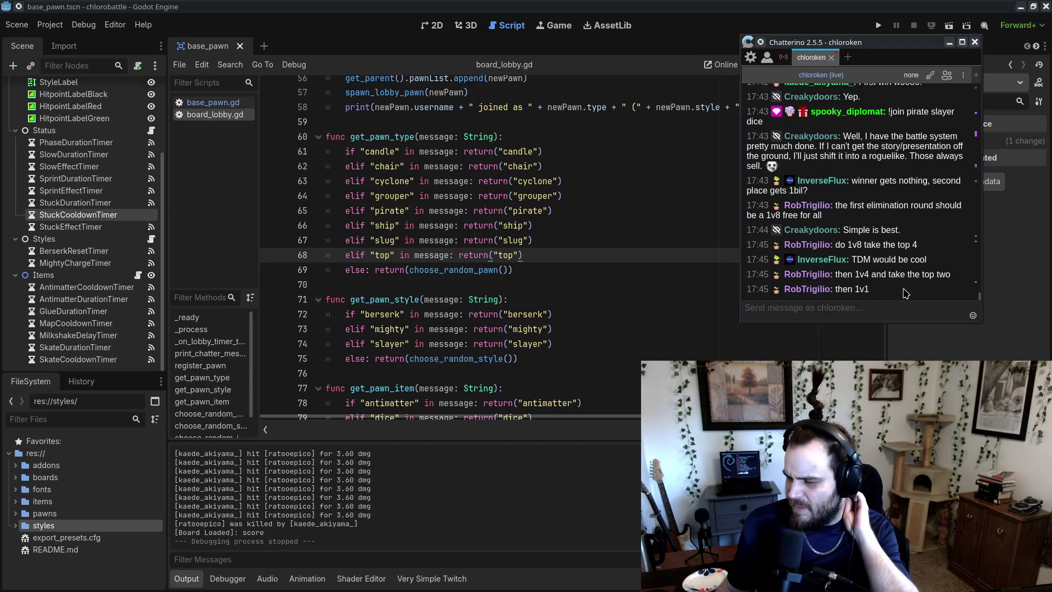
# - Highlight the chat's 1v4, 1v1 and teaming-by-collision suggestions, then switch to the Rnote bracket sketch
pyautogui.moveTo(906, 290)
pyautogui.mouseDown()
pyautogui.moveTo(930, 286)
pyautogui.moveTo(944, 263)
pyautogui.mouseUp()
pyautogui.moveTo(935, 305)
pyautogui.mouseDown()
pyautogui.moveTo(942, 255)
pyautogui.moveTo(938, 291)
pyautogui.moveTo(942, 262)
pyautogui.moveTo(926, 295)
pyautogui.mouseUp()
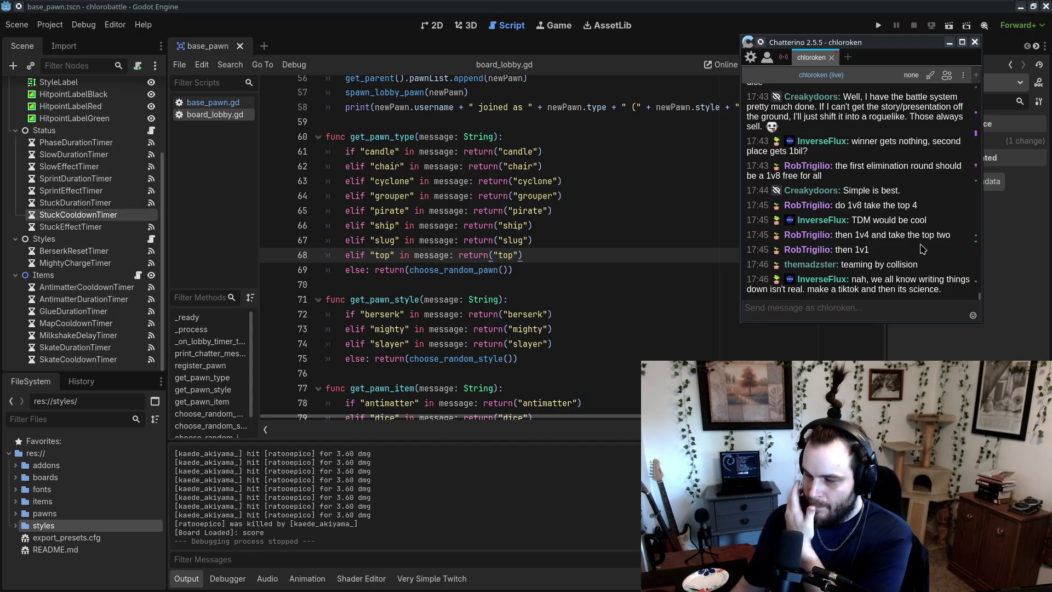
pyautogui.moveTo(905, 253); pyautogui.dragTo(933, 222)
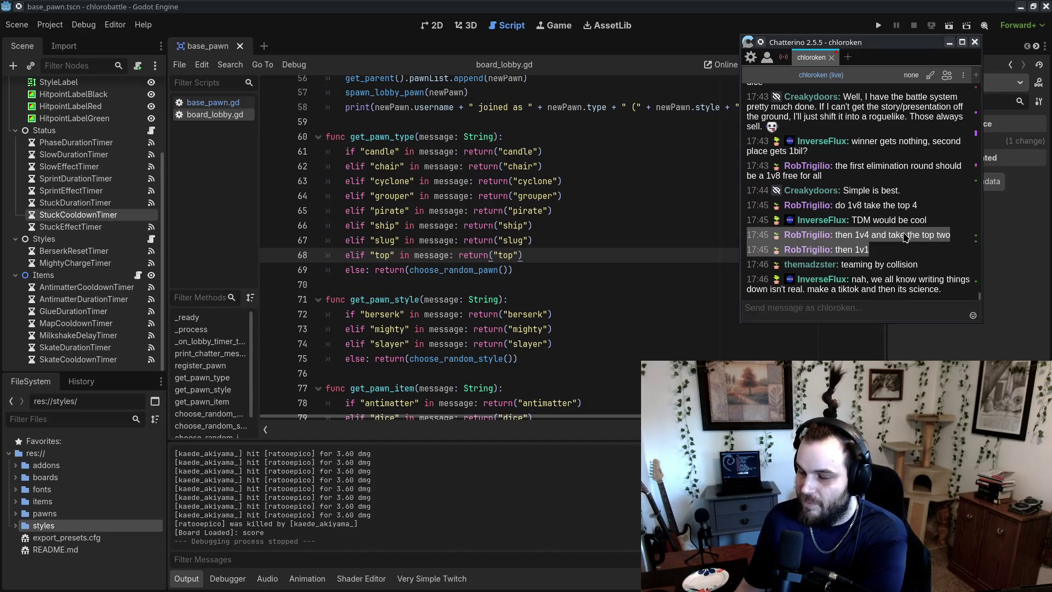
pyautogui.click(909, 250)
pyautogui.moveTo(927, 270); pyautogui.dragTo(940, 257)
pyautogui.click(941, 264)
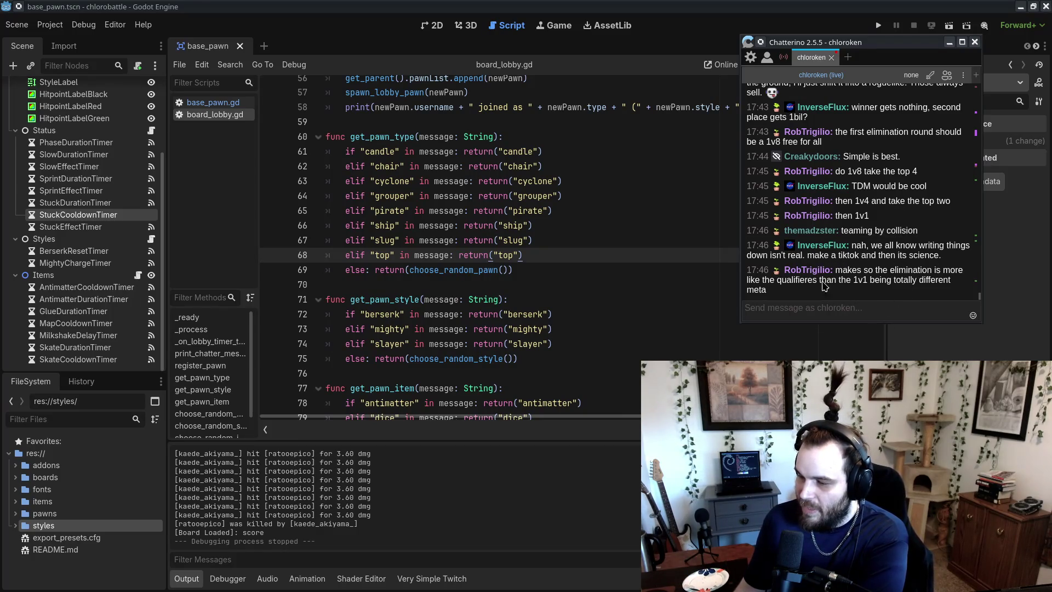
pyautogui.click(841, 310)
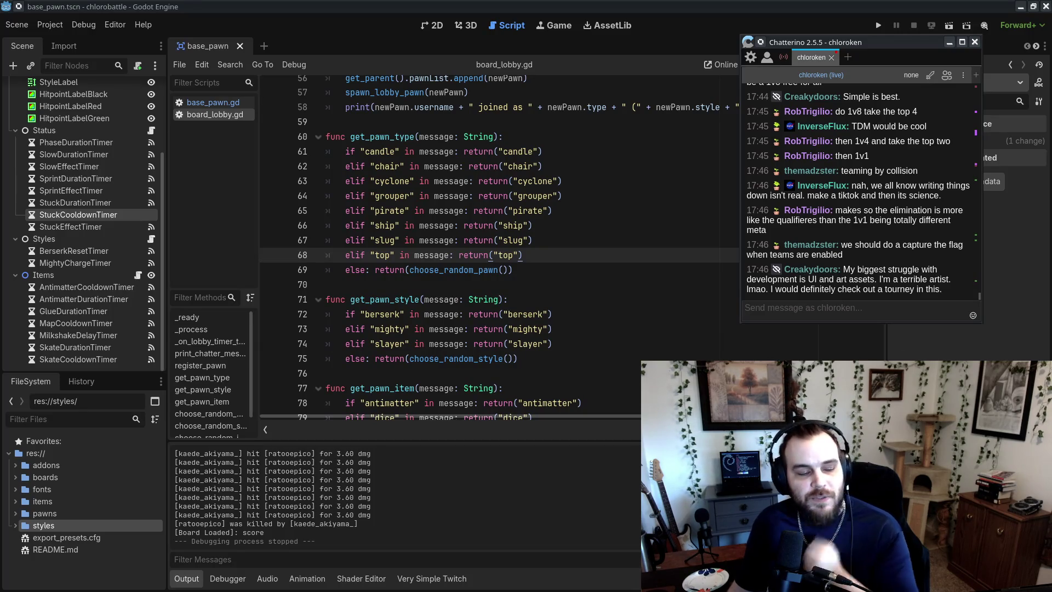
pyautogui.hotkey('alt', 'Tab')
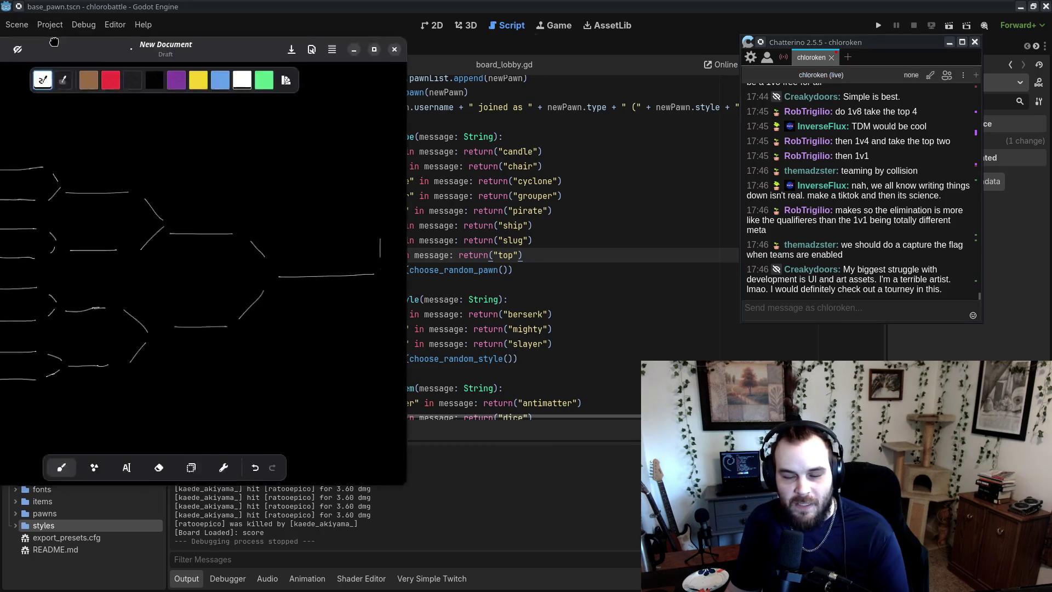
# - Draw a curved stroke left of the bracket and an oval around it, then switch back to Godot
pyautogui.moveTo(376, 143)
pyautogui.mouseDown()
pyautogui.moveTo(365, 345)
pyautogui.moveTo(422, 402)
pyautogui.moveTo(438, 85)
pyautogui.mouseUp()
pyautogui.hscroll(5, 607, 154)
pyautogui.moveTo(603, 150)
pyautogui.mouseDown()
pyautogui.moveTo(348, 131)
pyautogui.moveTo(472, 407)
pyautogui.moveTo(477, 83)
pyautogui.mouseUp()
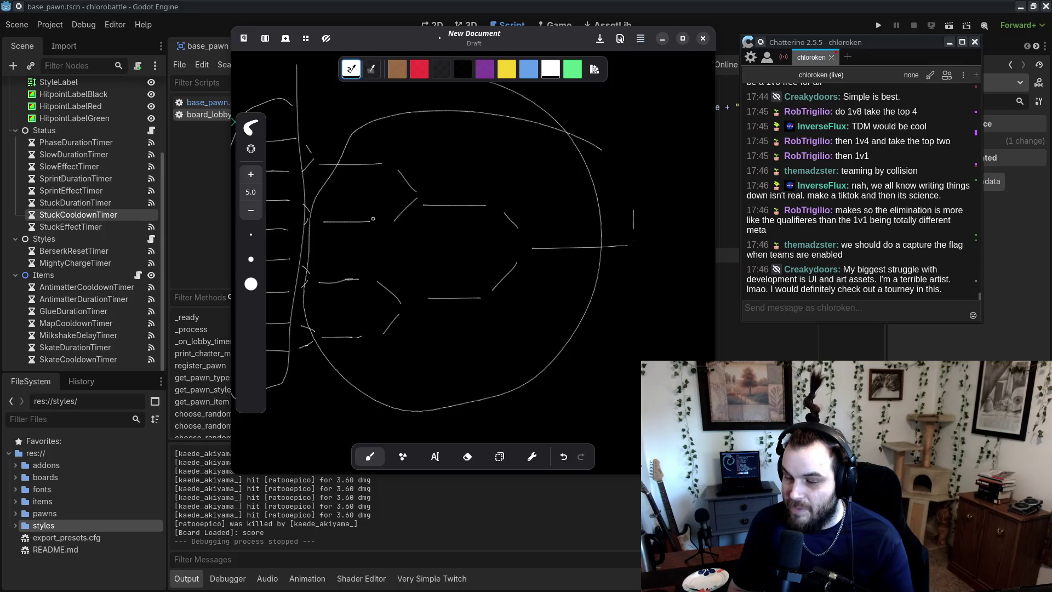
pyautogui.hotkey('alt', 'Tab')
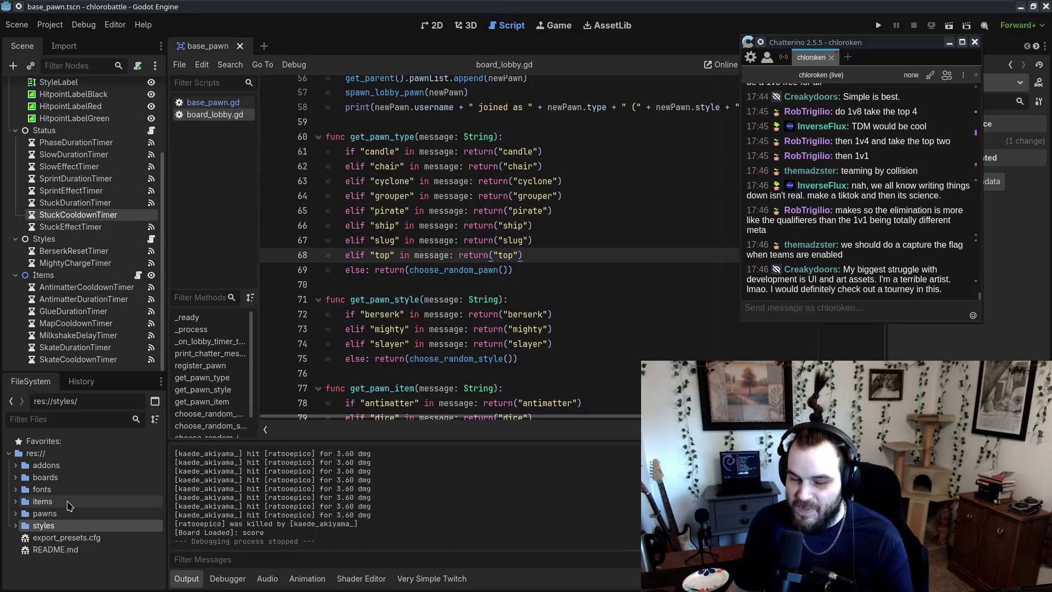
# - Expand pawns/ship in the FileSystem dock and open ship_pawn.png in Aseprite
pyautogui.doubleClick(44, 514)
pyautogui.scroll(-3, 69, 504)
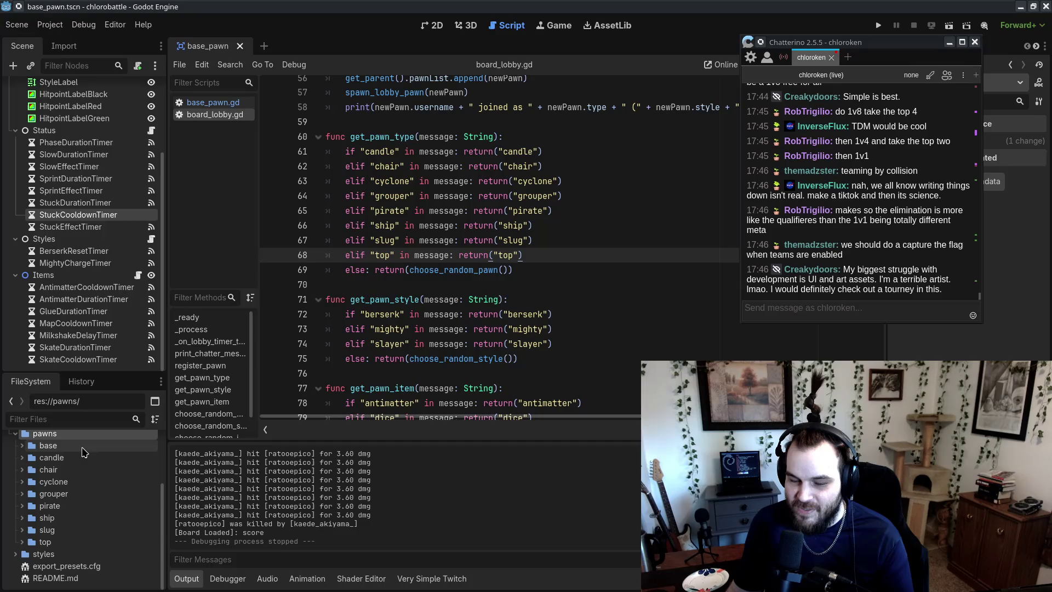
pyautogui.click(78, 470)
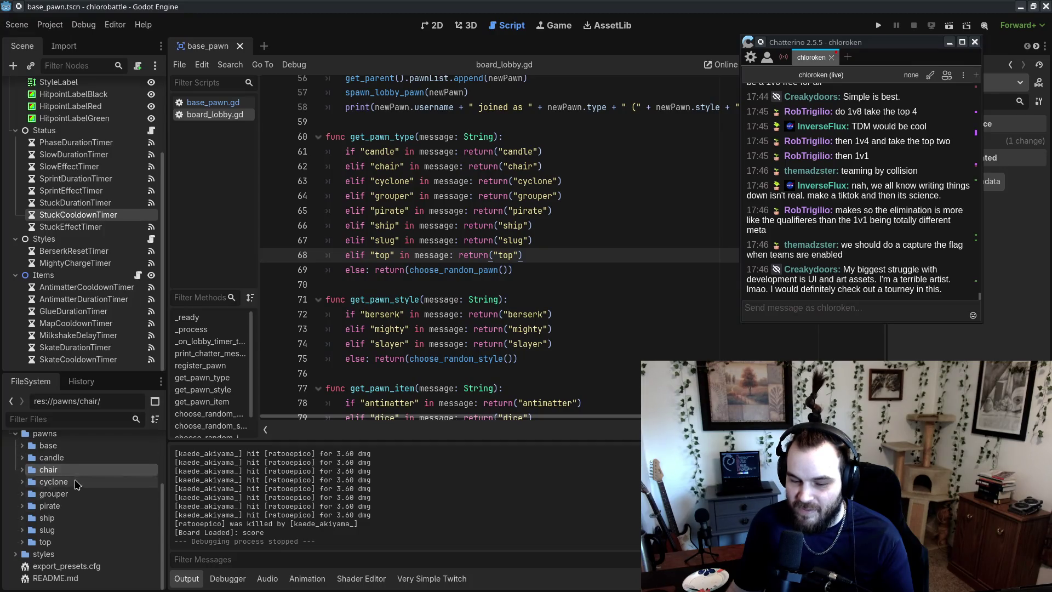
pyautogui.click(70, 535)
pyautogui.doubleClick(70, 534)
pyautogui.scroll(-3, 74, 538)
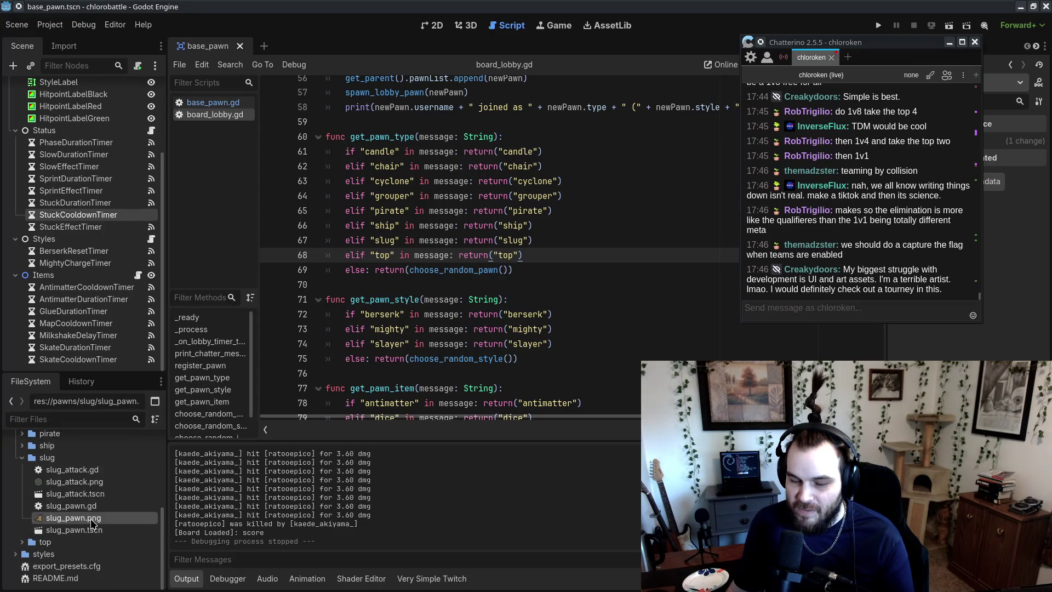
pyautogui.click(81, 542)
pyautogui.scroll(3, 80, 540)
pyautogui.doubleClick(77, 521)
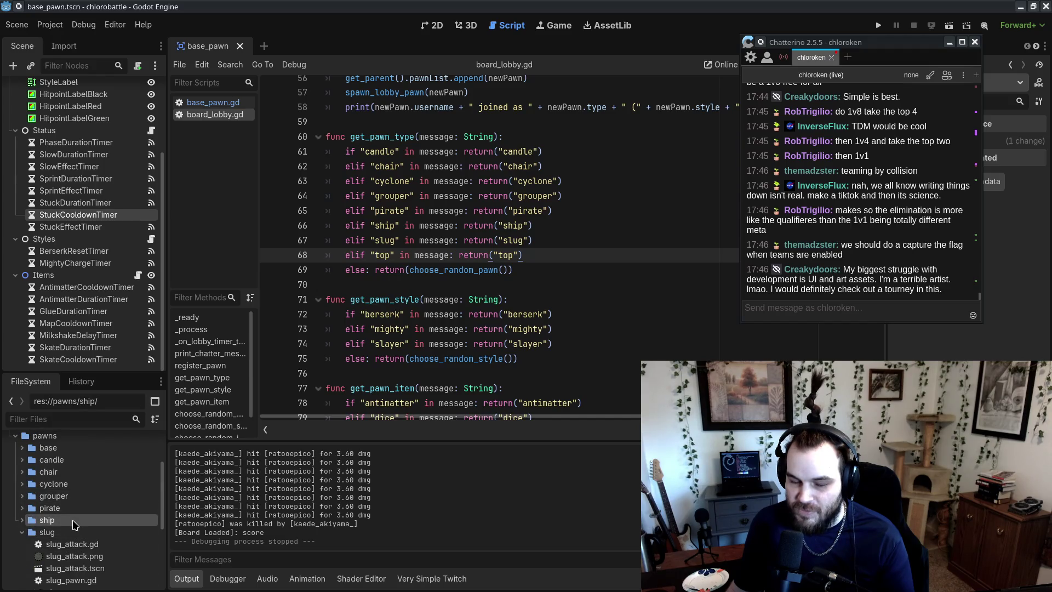
pyautogui.scroll(-3, 75, 532)
pyautogui.click(85, 470)
pyautogui.doubleClick(85, 470)
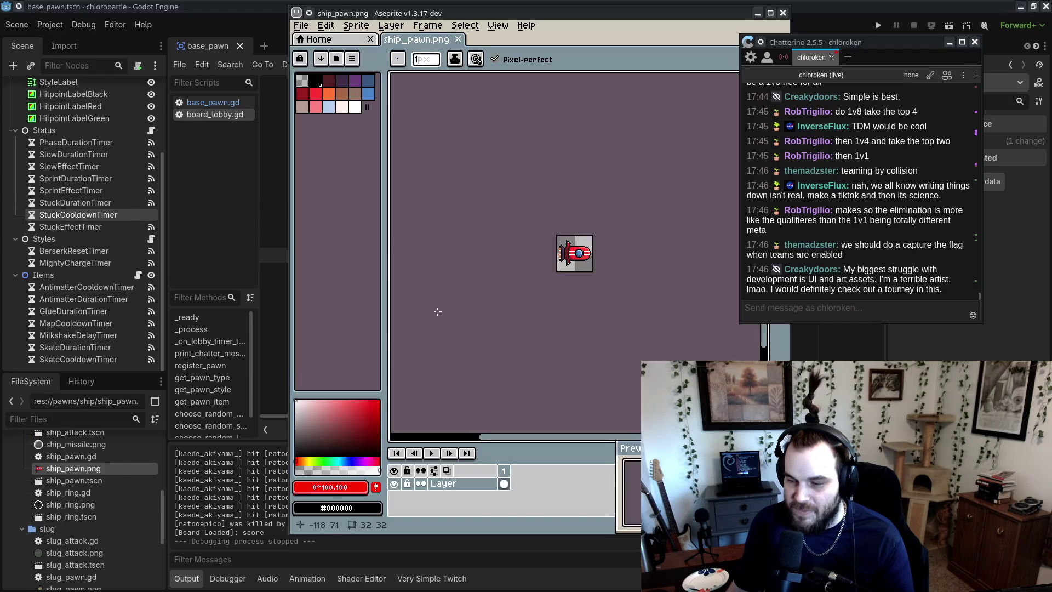
pyautogui.scroll(5, 603, 258)
pyautogui.scroll(-2, 630, 307)
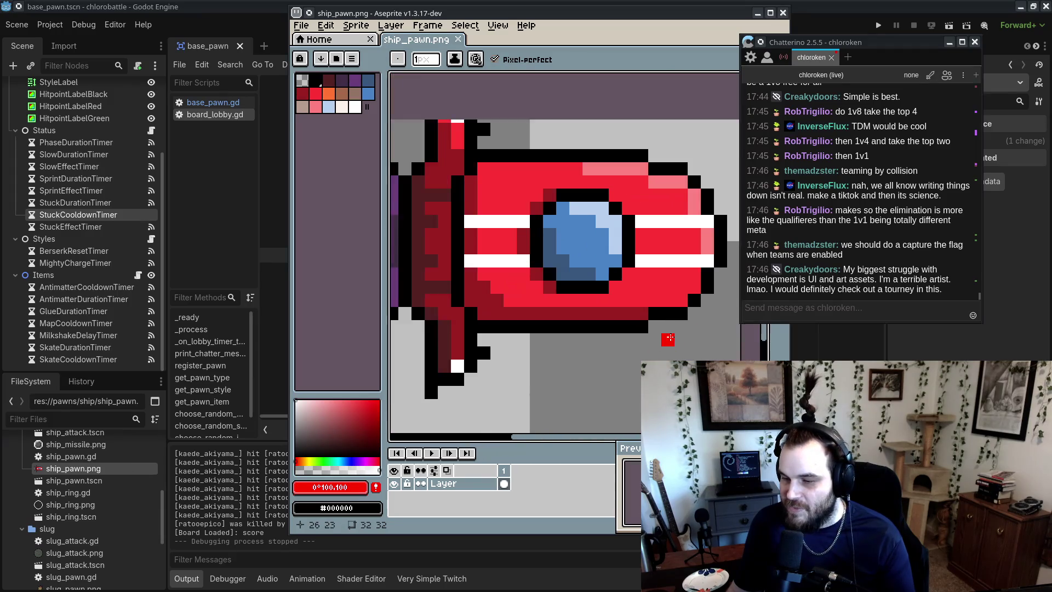
pyautogui.scroll(1, 626, 332)
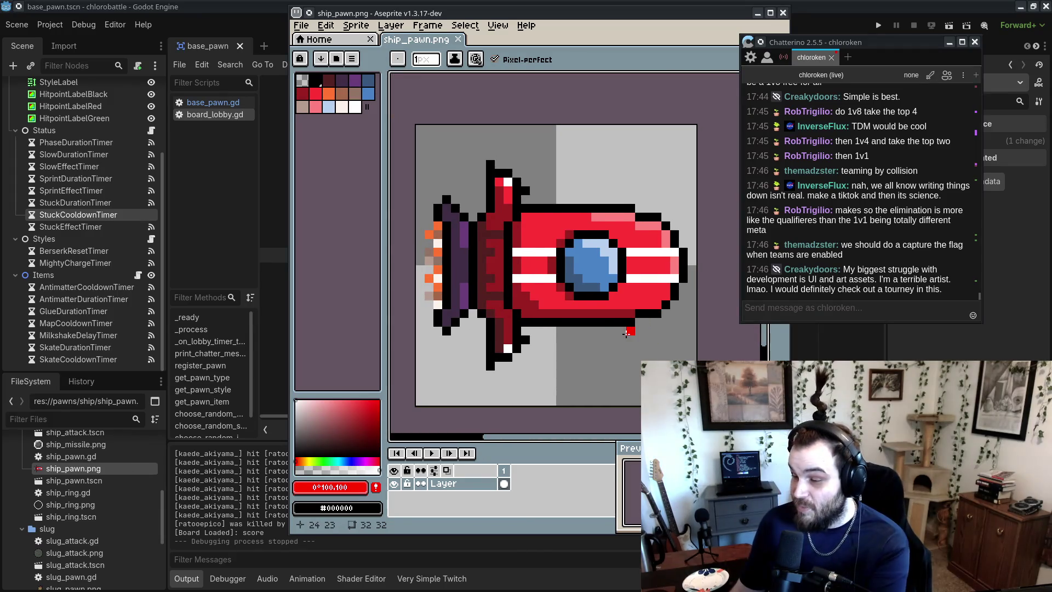
pyautogui.moveTo(676, 14)
pyautogui.mouseDown()
pyautogui.moveTo(563, 589)
pyautogui.moveTo(647, 8)
pyautogui.mouseUp()
pyautogui.moveTo(625, 55); pyautogui.dragTo(590, 42)
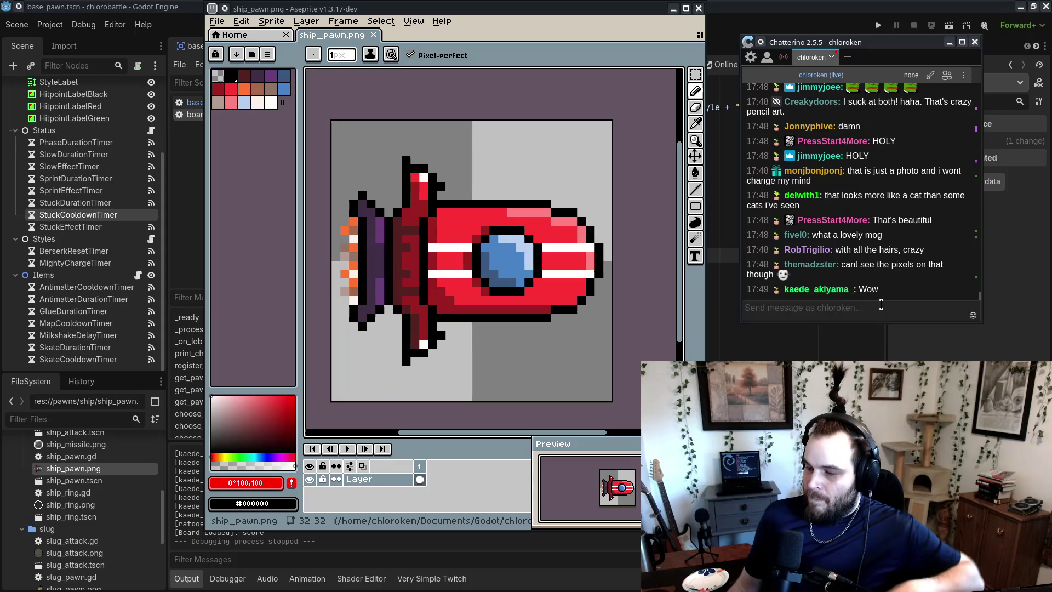
pyautogui.click(881, 305)
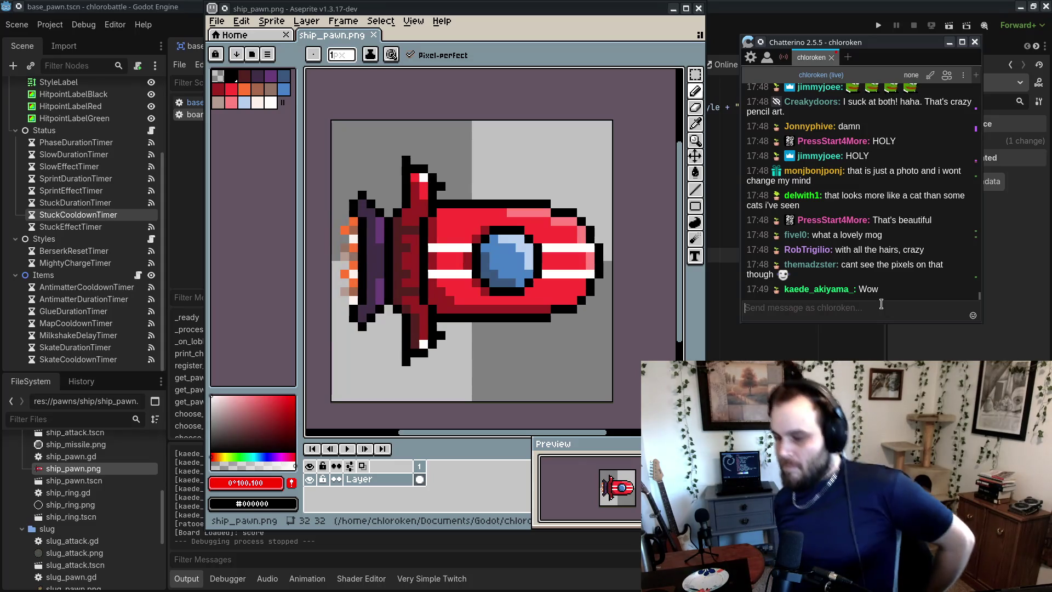
# - Switch to brown and try brown pencil pixels on the ship's cockpit and tail
pyautogui.press('0')
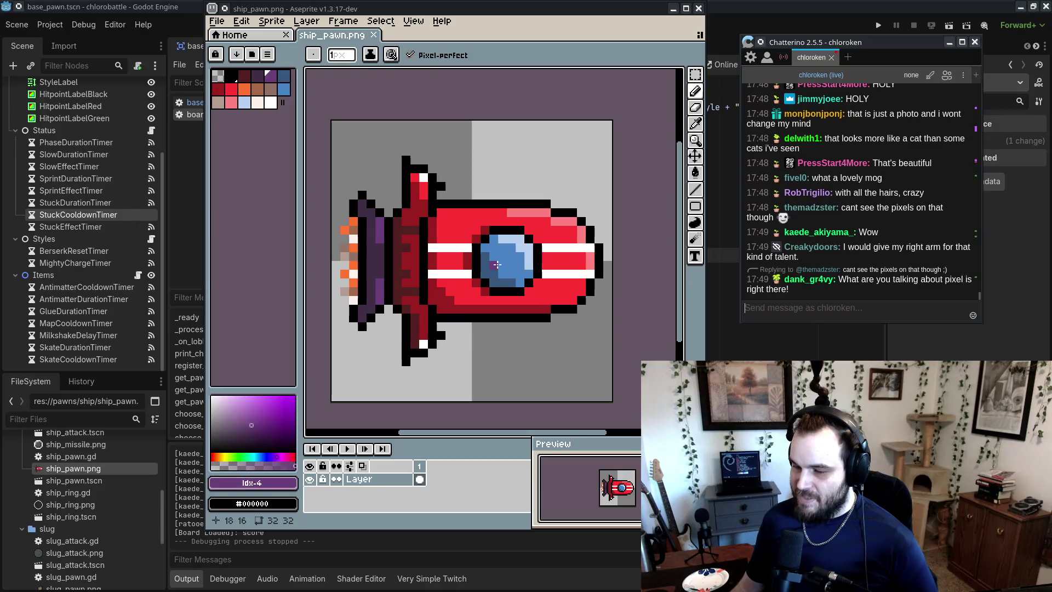
pyautogui.press('9')
pyautogui.scroll(3, 512, 272)
pyautogui.scroll(-3, 500, 254)
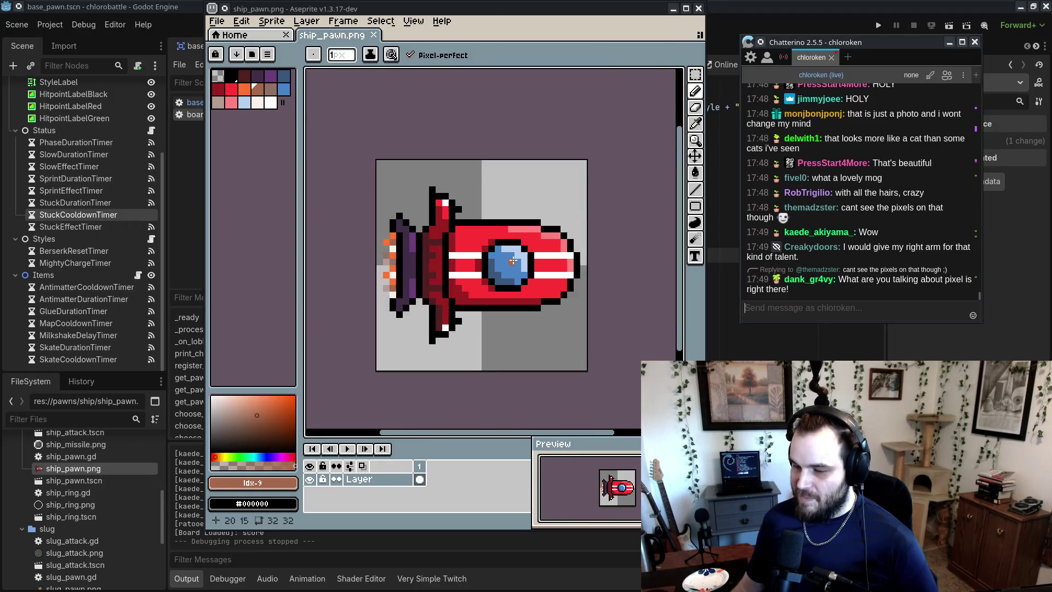
pyautogui.scroll(3, 500, 247)
pyautogui.moveTo(450, 175); pyautogui.dragTo(325, 318)
pyautogui.hotkey('ctrl', 'z')
pyautogui.click(566, 336)
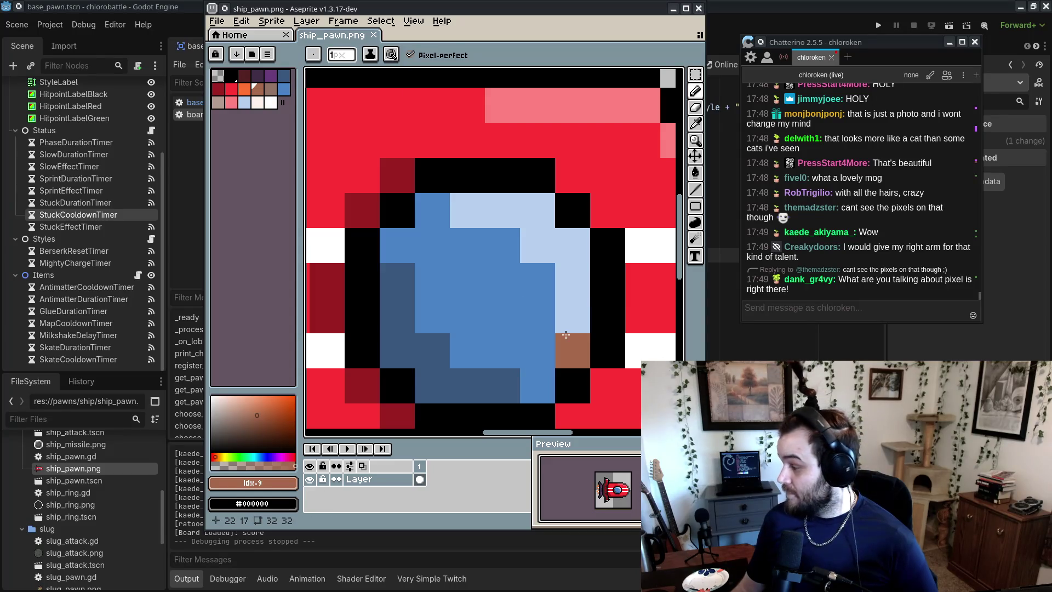
pyautogui.moveTo(500, 278)
pyautogui.mouseDown()
pyautogui.moveTo(573, 247)
pyautogui.moveTo(490, 324)
pyautogui.mouseUp()
pyautogui.press('v')
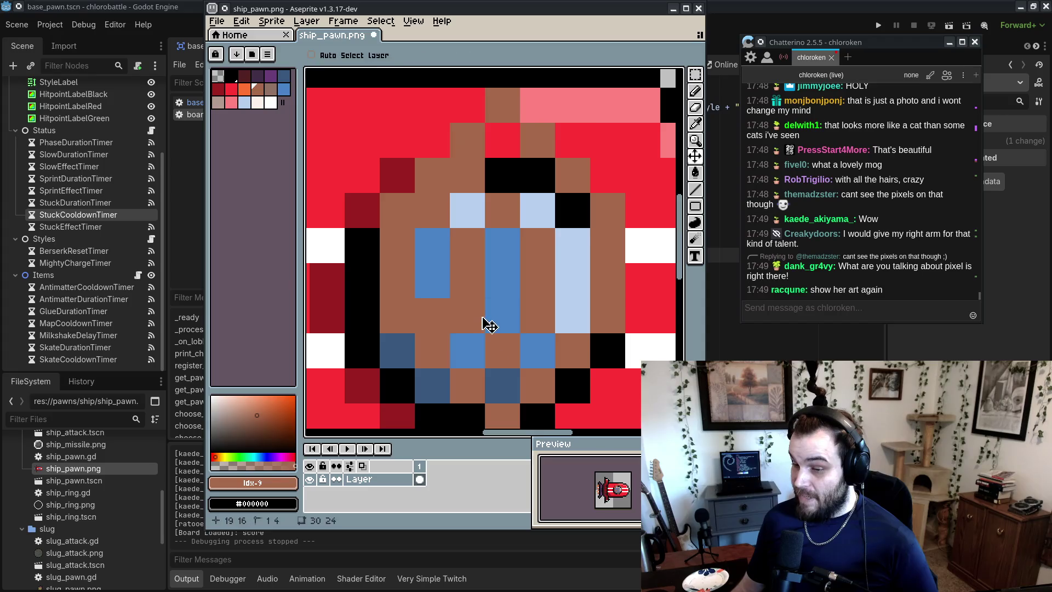
pyautogui.press('b')
pyautogui.click(494, 234)
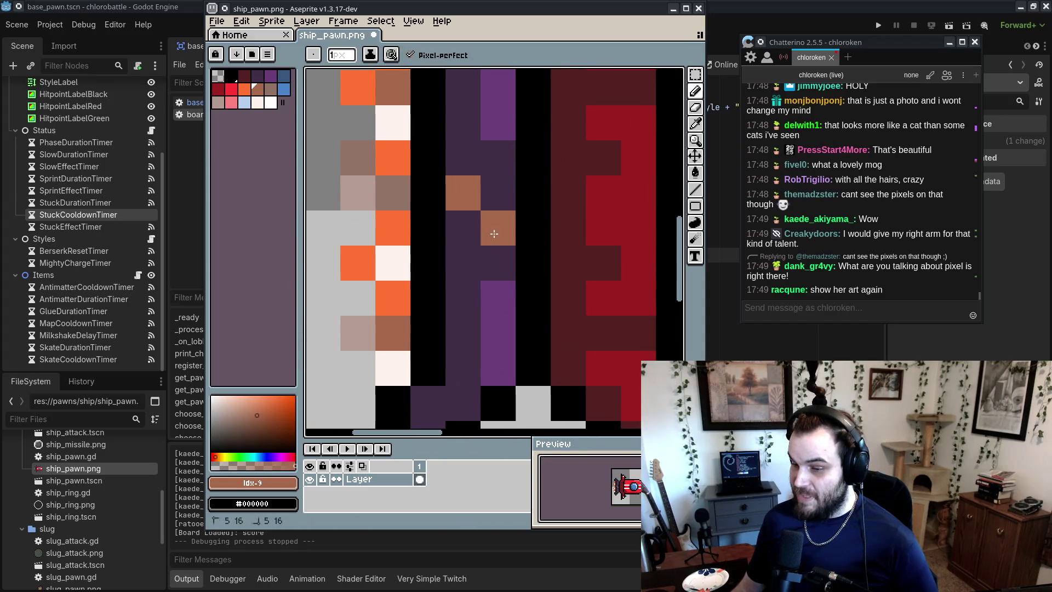
# - Undo the brown edits and fit the whole ship sprite in view
pyautogui.press('v')
pyautogui.hotkey('ctrl', 'z')
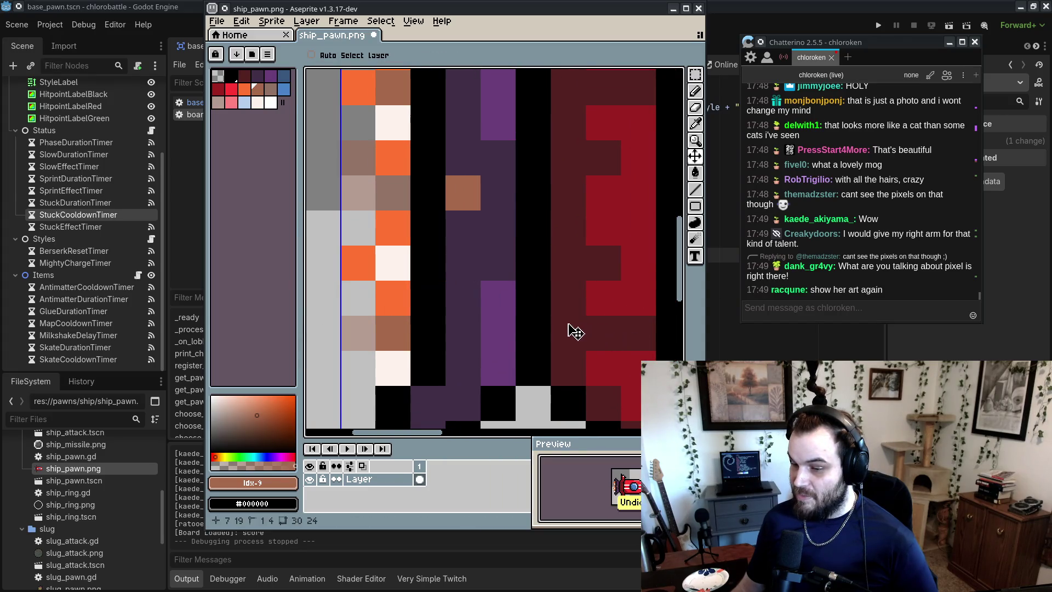
pyautogui.press('b')
pyautogui.hotkey('ctrl', 'z')
pyautogui.hotkey('ctrl', '0')
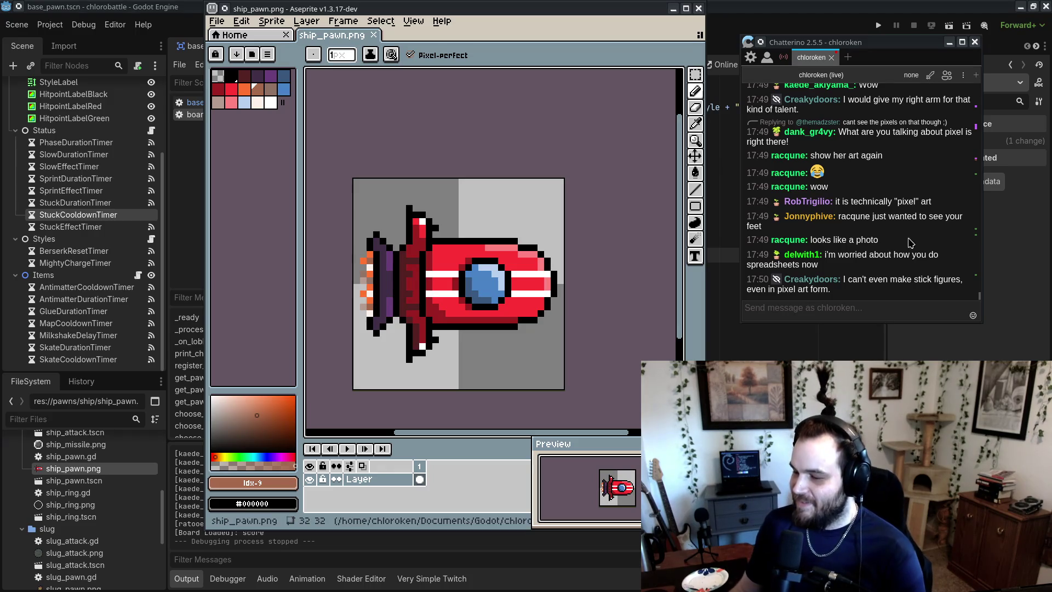
# - Close the ship sprite and open pirate_pawn.png from the pirate folder
pyautogui.click(894, 248)
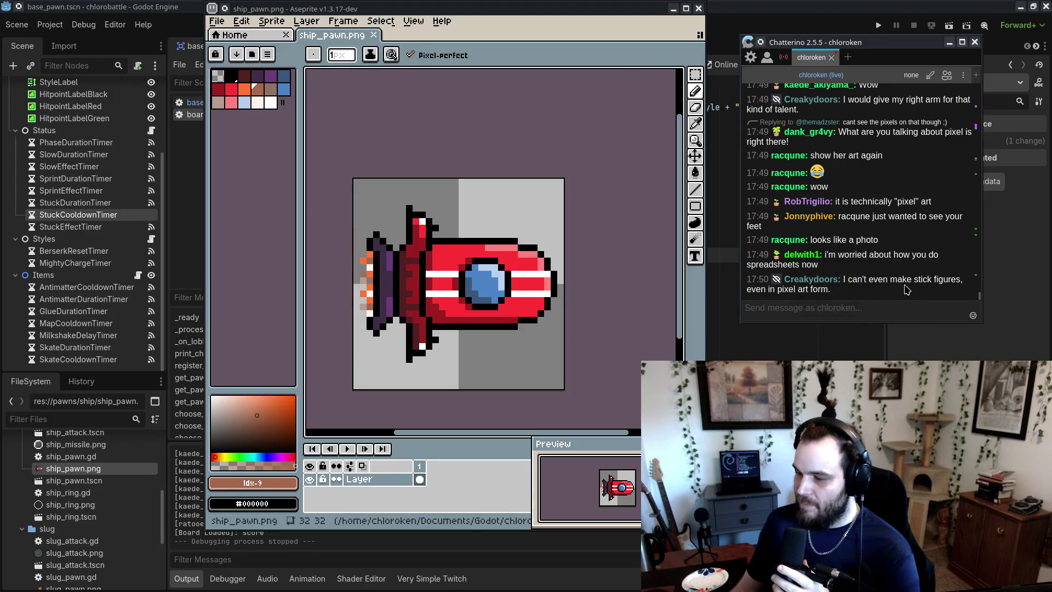
pyautogui.click(698, 8)
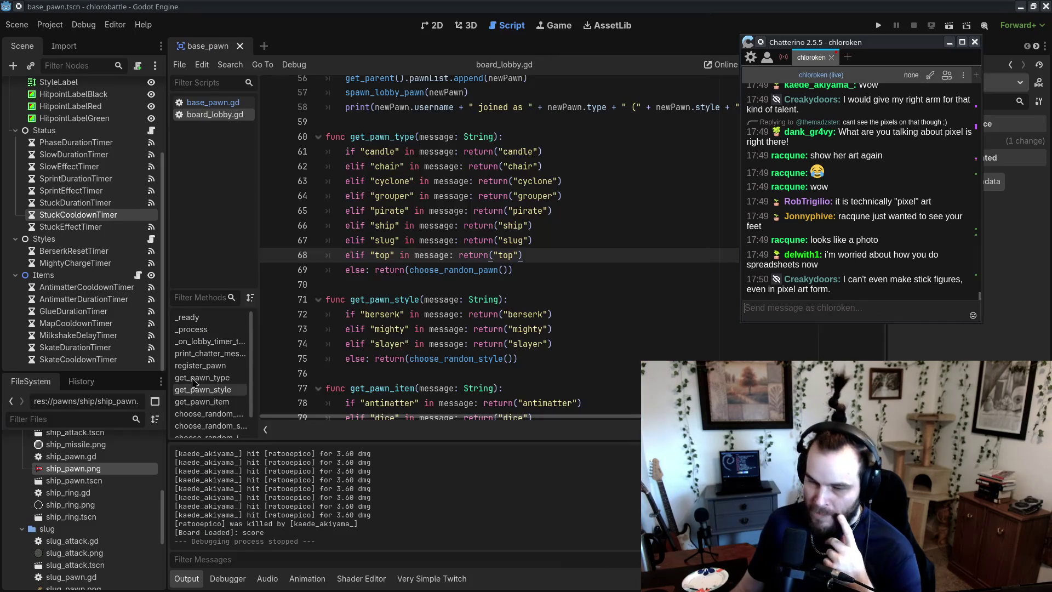
pyautogui.scroll(5, 105, 503)
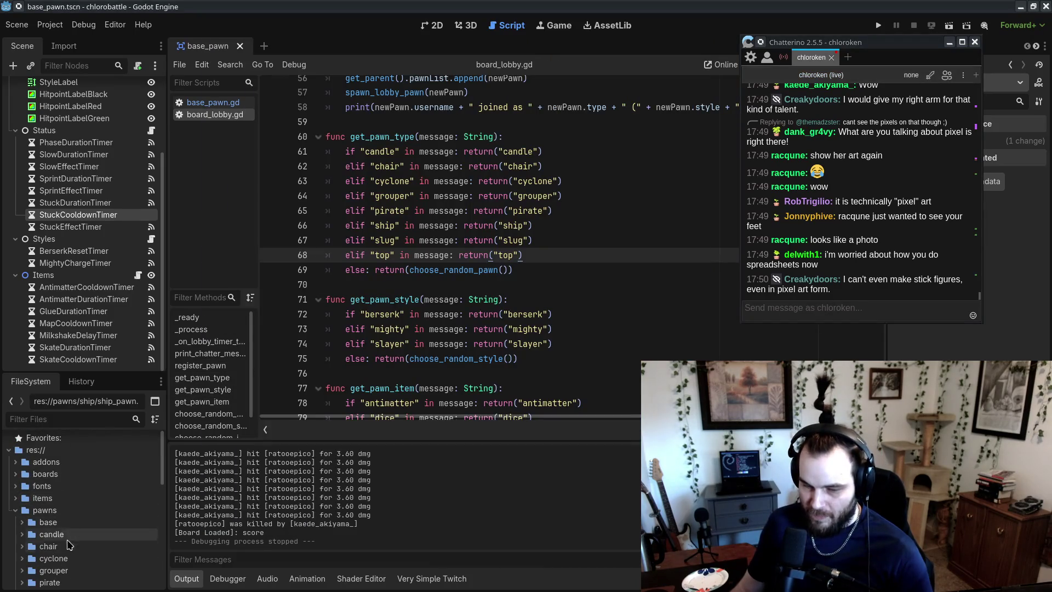
pyautogui.doubleClick(71, 570)
pyautogui.scroll(-3, 70, 560)
pyautogui.scroll(-3, 70, 560)
pyautogui.doubleClick(76, 505)
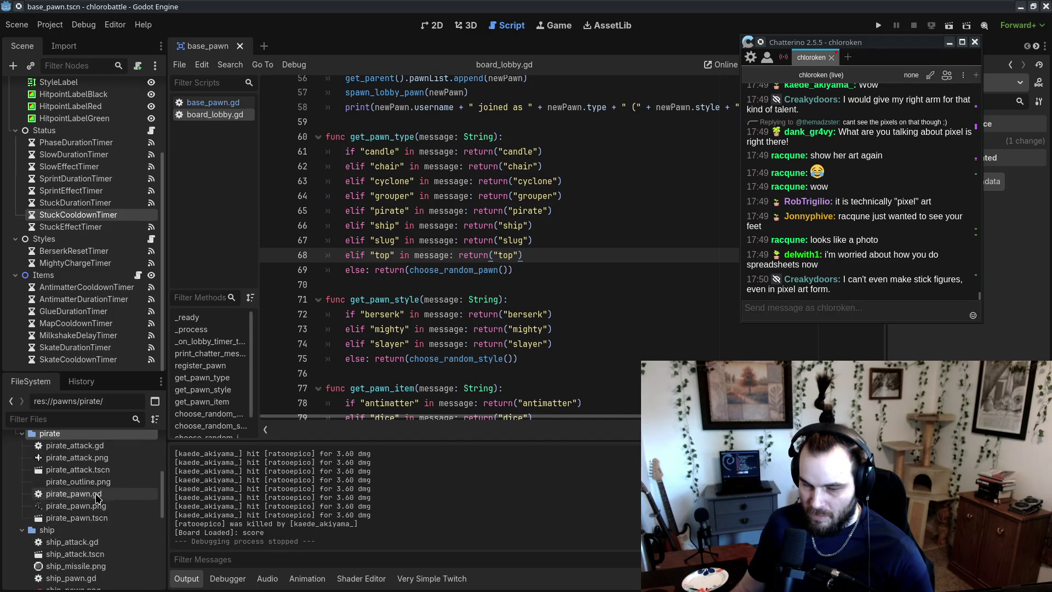
pyautogui.scroll(7, 470, 251)
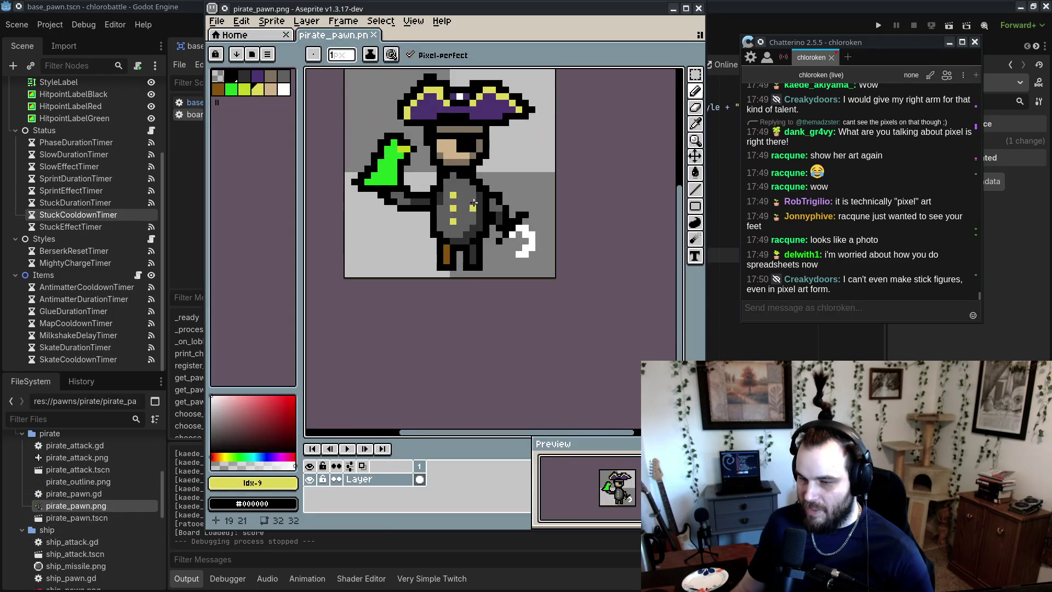
# - Pan the pirate sprite, pick black from the palette, then close it unchanged
pyautogui.moveTo(481, 277); pyautogui.dragTo(491, 298)
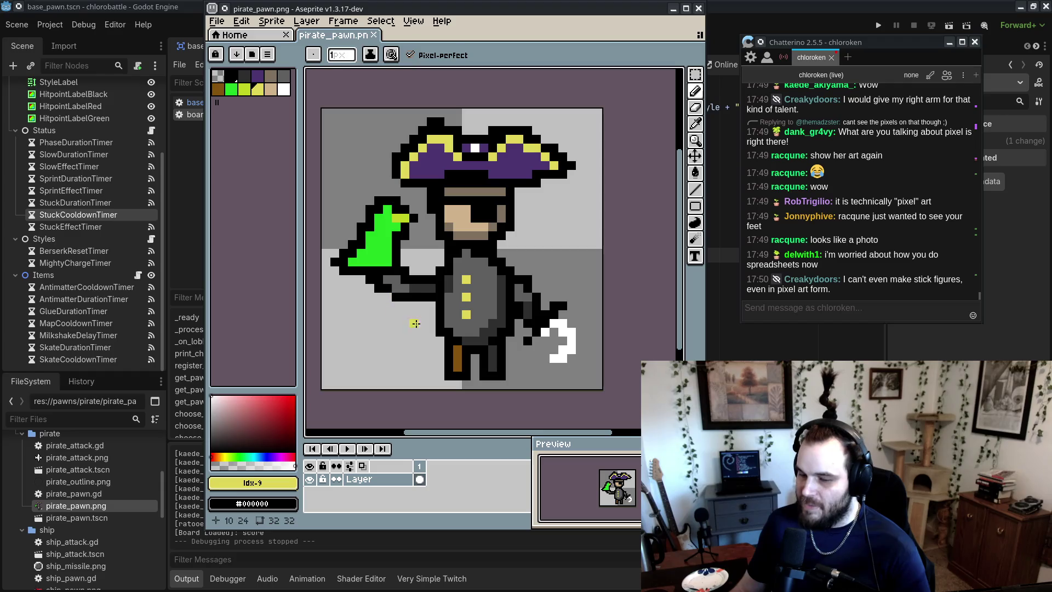
pyautogui.keyDown('alt'); pyautogui.click(412, 294); pyautogui.keyUp('alt')
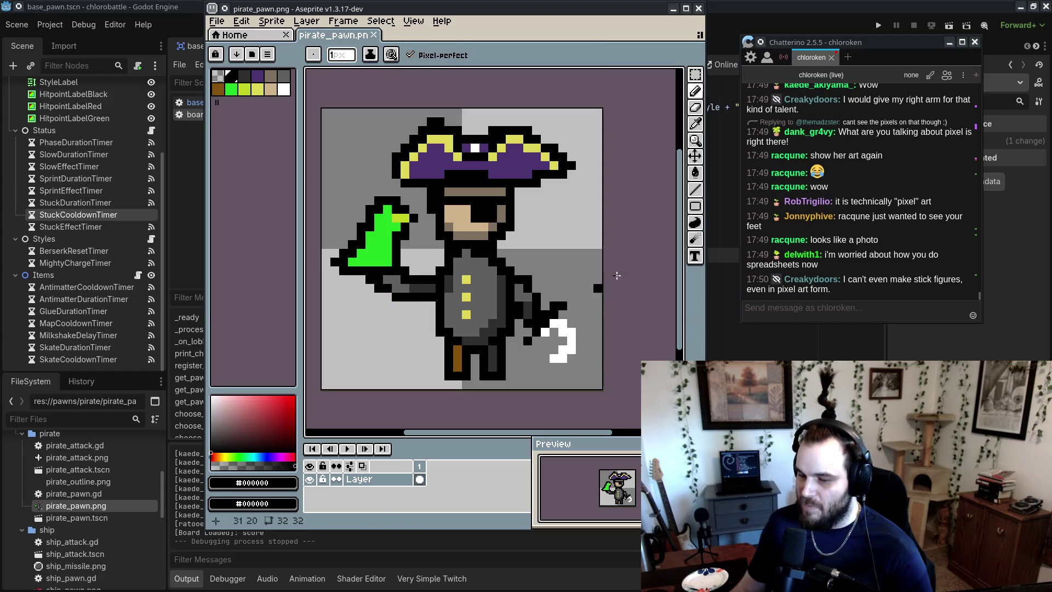
pyautogui.click(698, 8)
pyautogui.scroll(-10, 102, 544)
pyautogui.scroll(6, 106, 548)
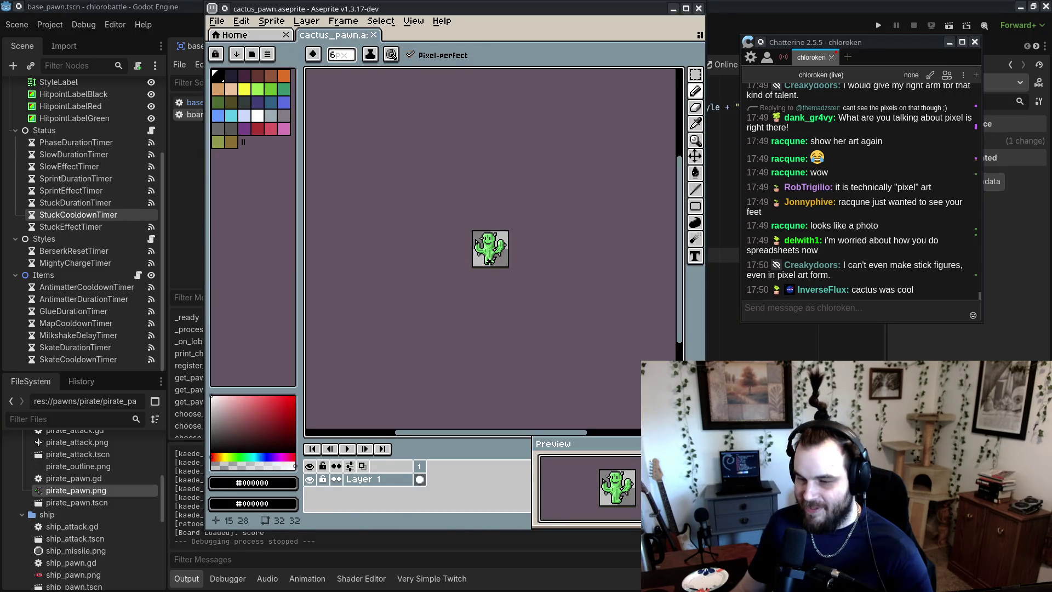
# - Zoom in on the cactus sprite's face and pick black as the drawing colour
pyautogui.scroll(2, 493, 252)
pyautogui.scroll(4, 531, 280)
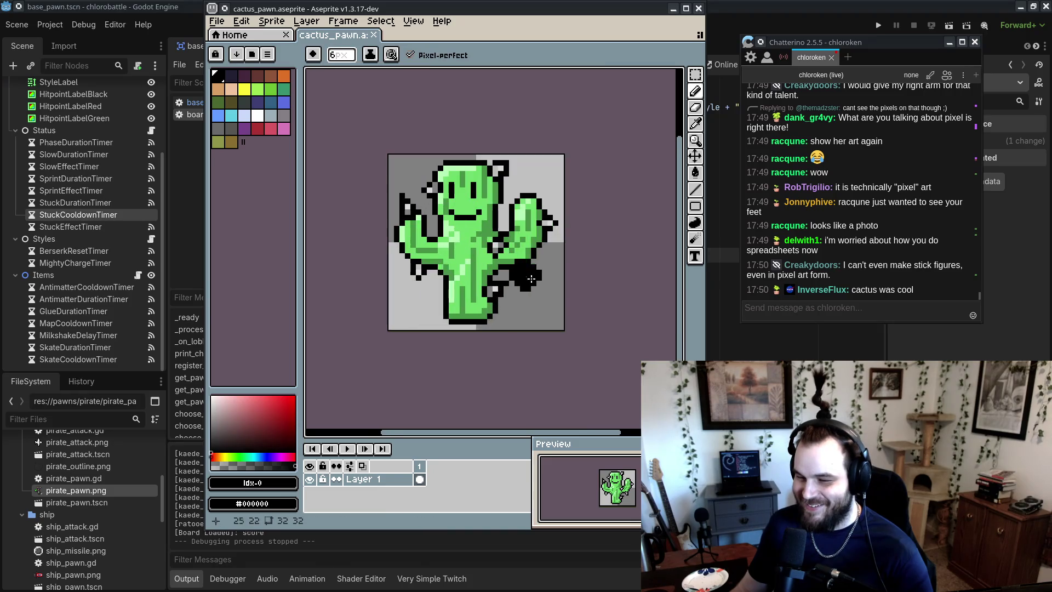
pyautogui.scroll(4, 531, 280)
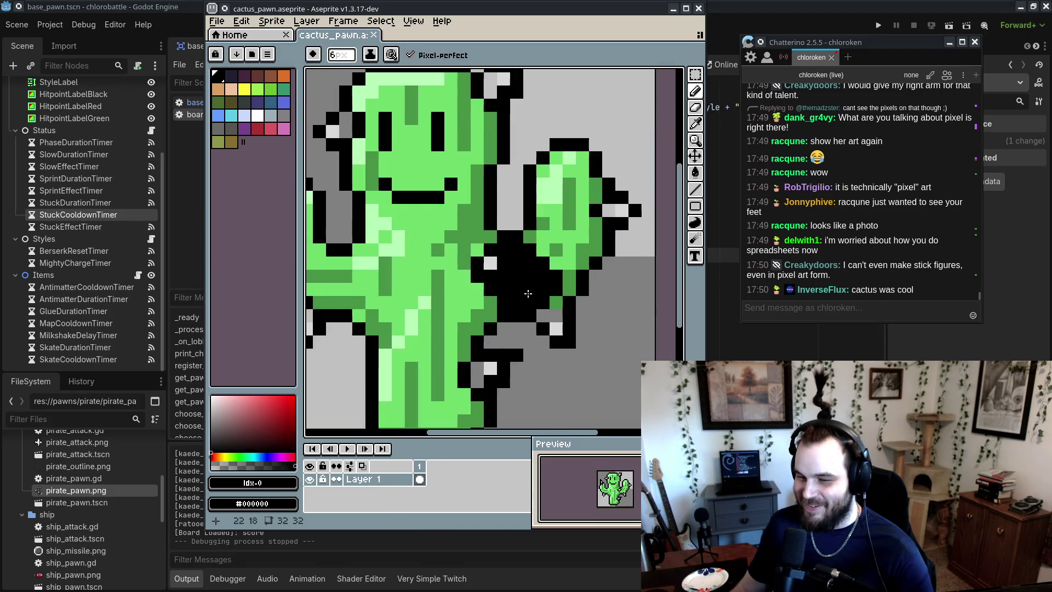
pyautogui.scroll(-4, 528, 294)
pyautogui.scroll(5, 553, 372)
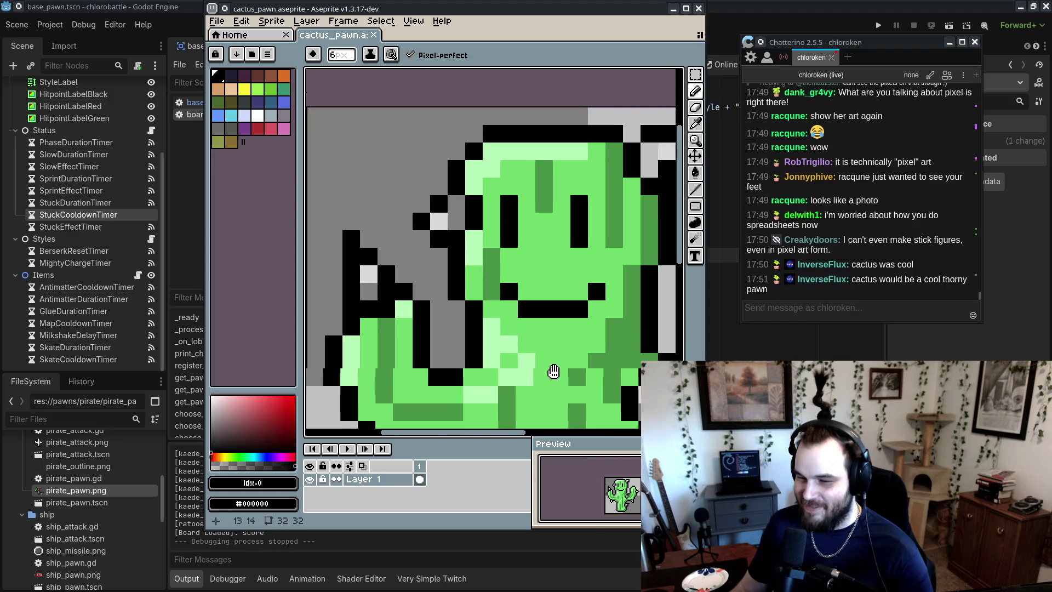
pyautogui.scroll(-4, 553, 371)
pyautogui.scroll(4, 559, 255)
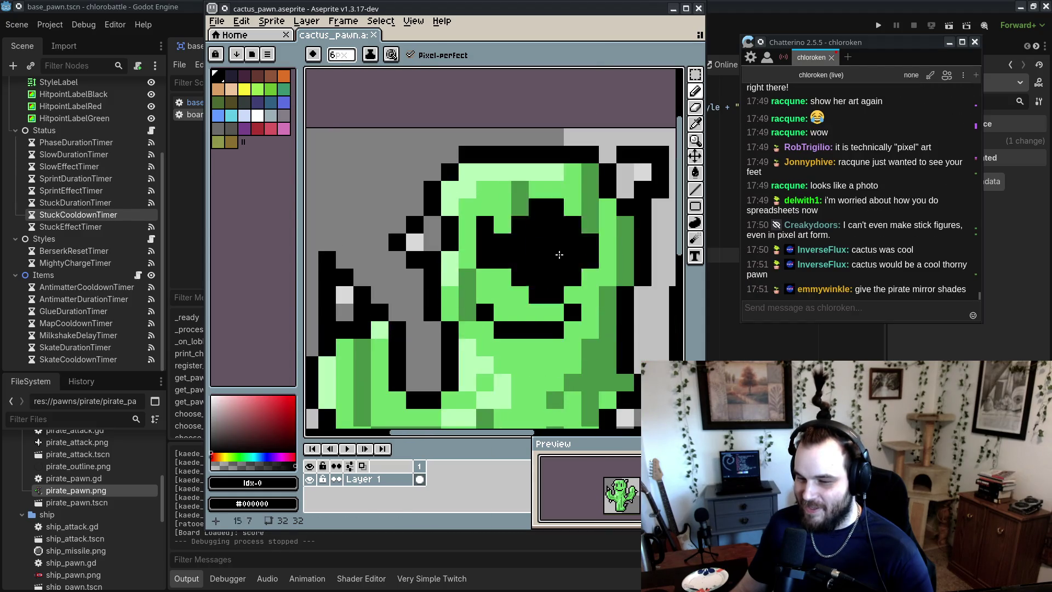
pyautogui.keyDown('alt'); pyautogui.click(430, 206); pyautogui.keyUp('alt')
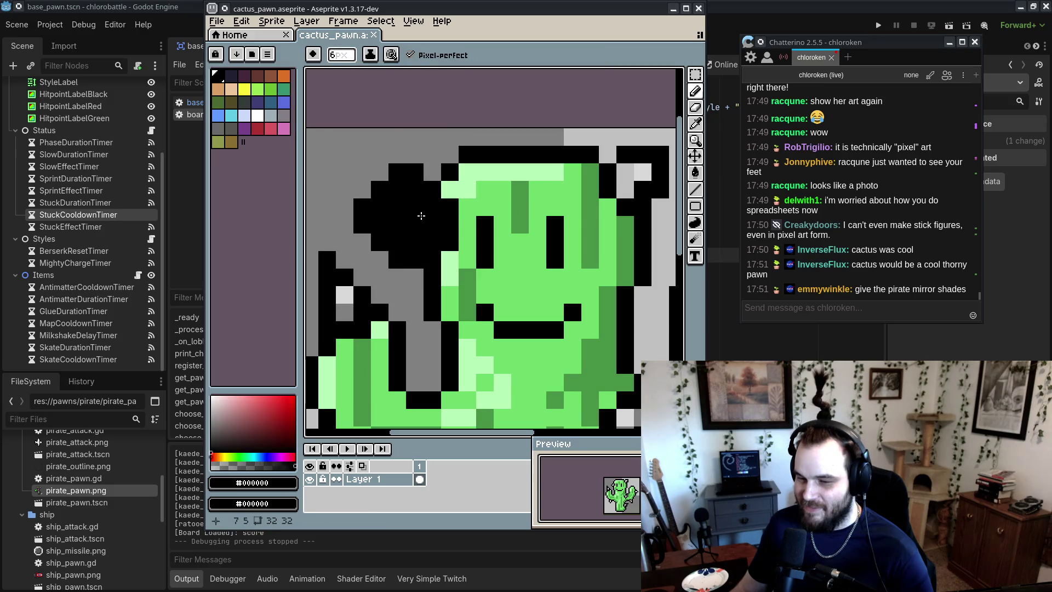
pyautogui.keyDown('alt'); pyautogui.click(412, 195); pyautogui.keyUp('alt')
# - Erase stray black pixels left of the cactus face and at the head's top-right with a 1px eraser
pyautogui.press('-')
pyautogui.press('-')
pyautogui.press('-')
pyautogui.press('e')
pyautogui.moveTo(416, 225); pyautogui.dragTo(397, 243)
pyautogui.moveTo(582, 213)
pyautogui.mouseDown()
pyautogui.moveTo(564, 161)
pyautogui.moveTo(582, 196)
pyautogui.mouseUp()
pyautogui.click(582, 214)
# - Sample black and the pale green #b6fab5 from the cactus sprite
pyautogui.keyDown('alt'); pyautogui.click(565, 197); pyautogui.keyUp('alt')
pyautogui.press('alt')
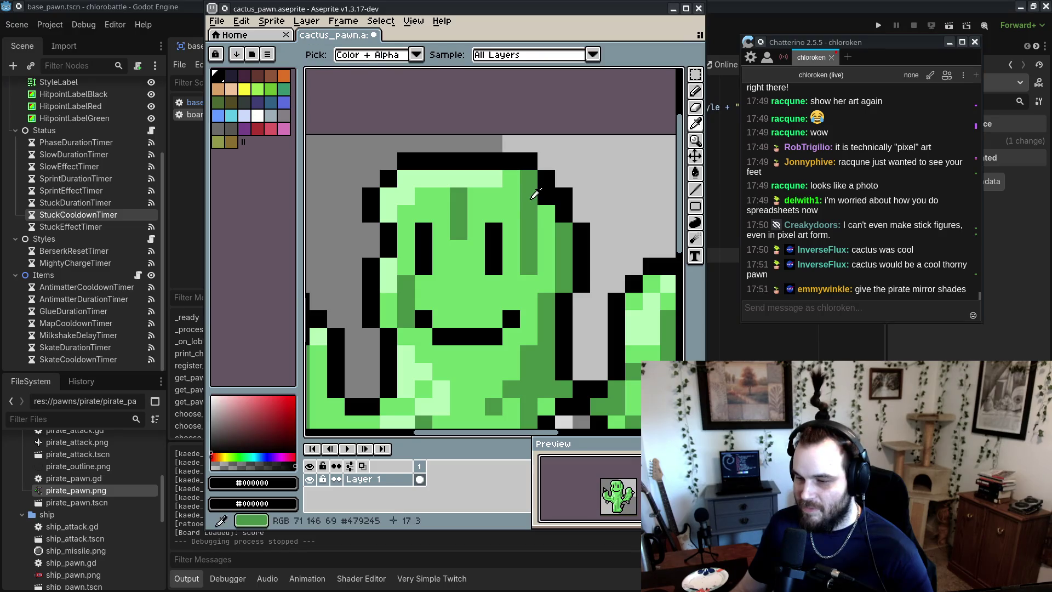
pyautogui.moveTo(377, 254); pyautogui.dragTo(432, 223)
pyautogui.keyDown('alt'); pyautogui.click(441, 233); pyautogui.keyUp('alt')
pyautogui.scroll(-5, 438, 234)
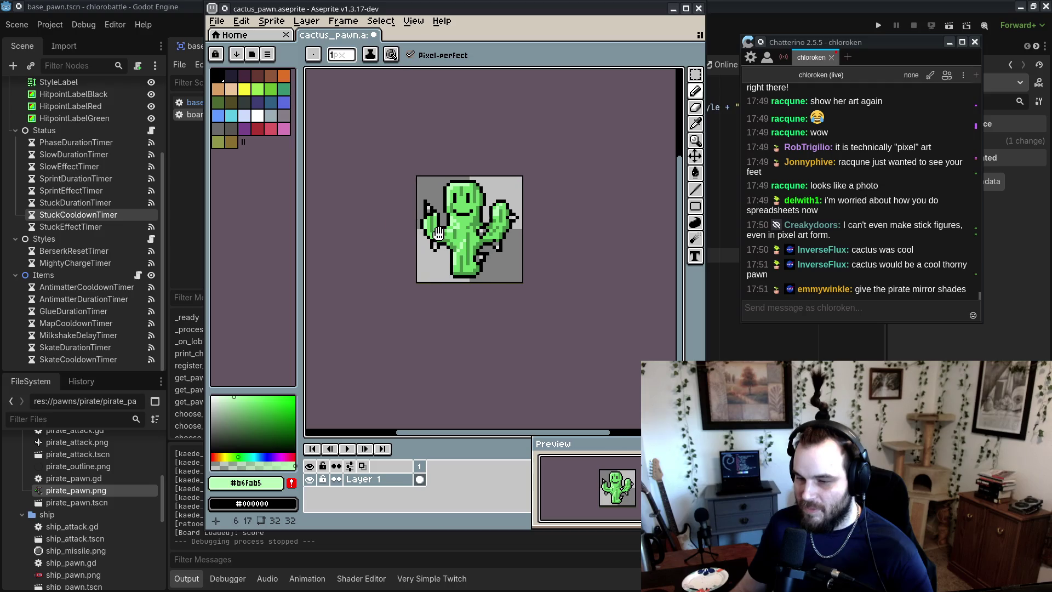
pyautogui.scroll(8, 439, 234)
pyautogui.keyDown('alt'); pyautogui.click(456, 188); pyautogui.keyUp('alt')
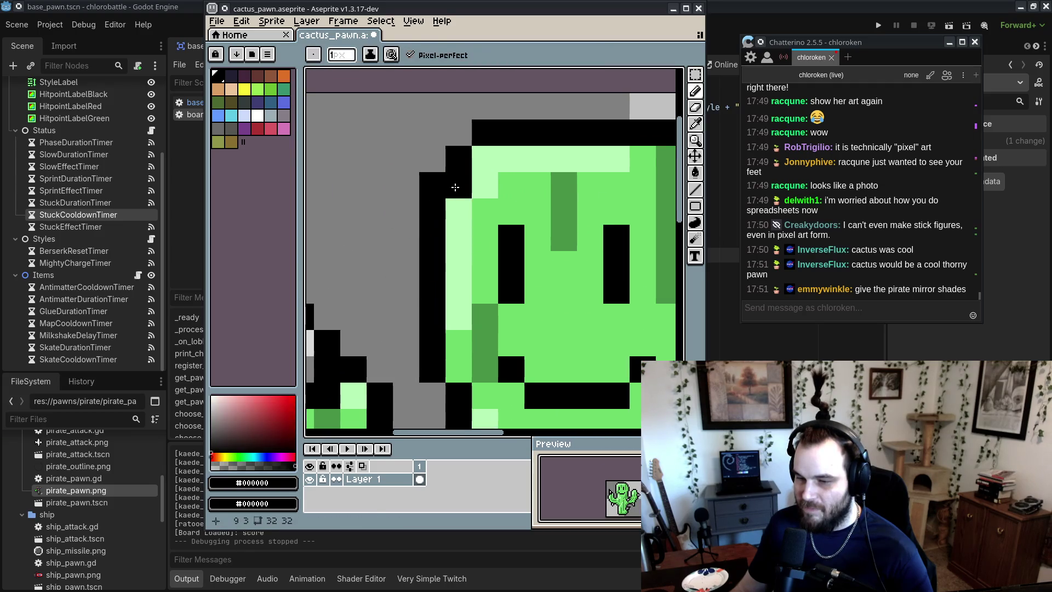
# - Erase outline pixels at the cactus head's top-left
pyautogui.press('e')
pyautogui.moveTo(488, 135); pyautogui.dragTo(433, 186)
pyautogui.scroll(-5, 353, 179)
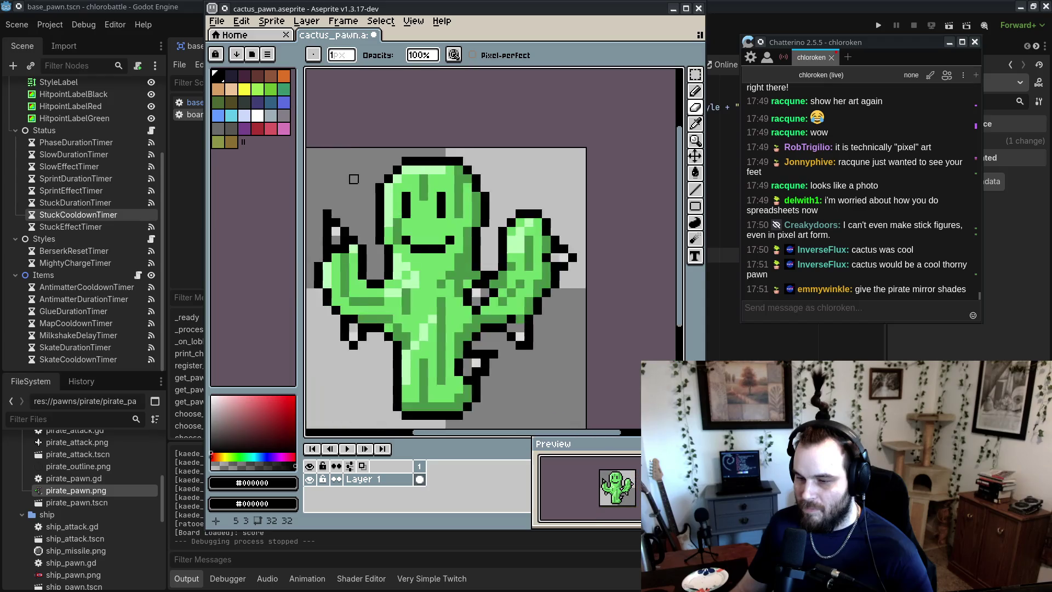
pyautogui.scroll(-5, 353, 180)
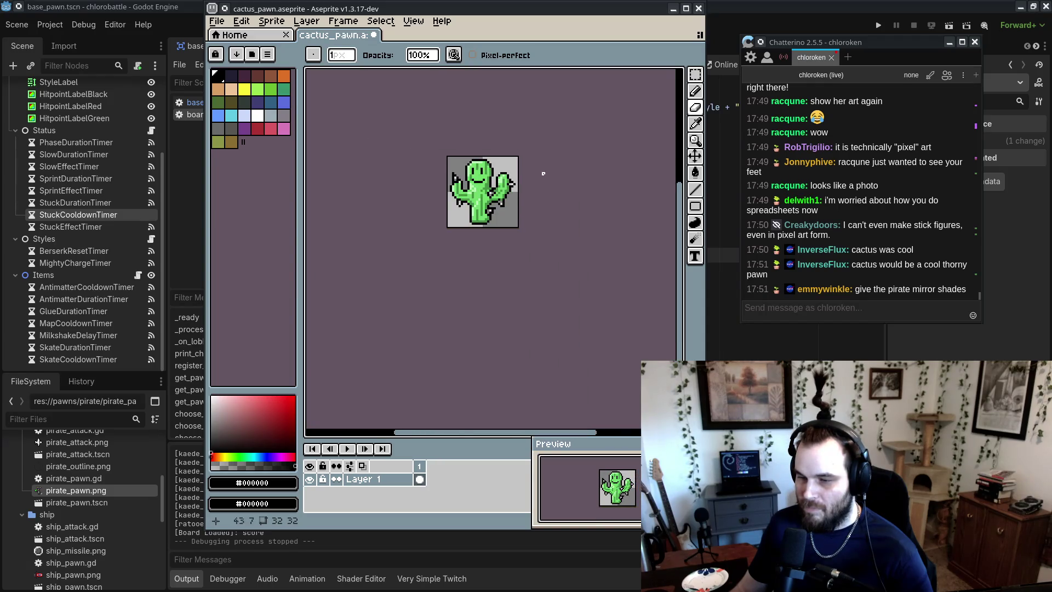
pyautogui.moveTo(543, 174); pyautogui.dragTo(536, 197)
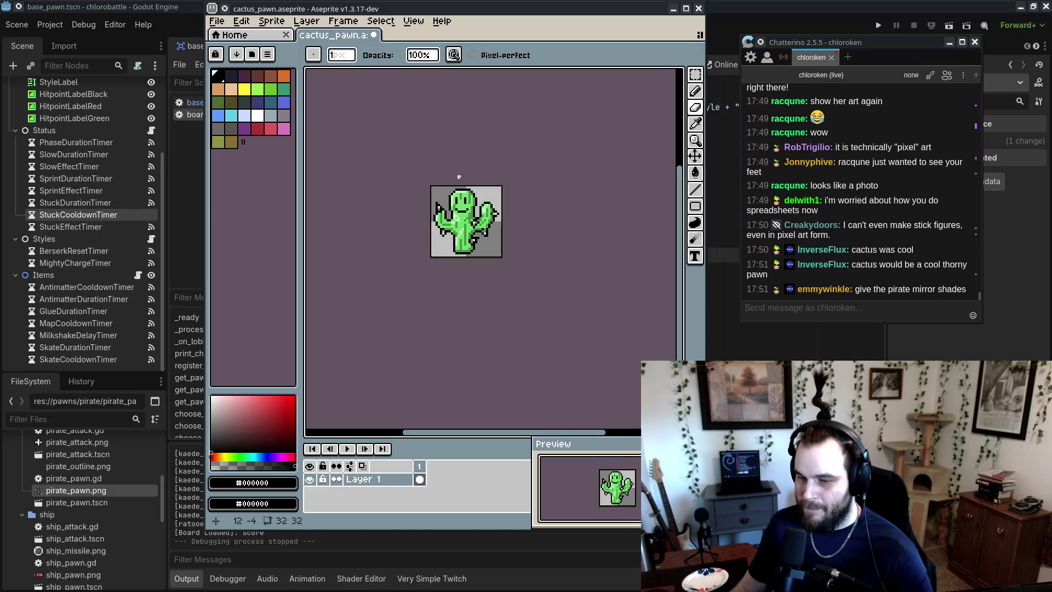
pyautogui.scroll(4, 450, 188)
pyautogui.scroll(-1, 450, 188)
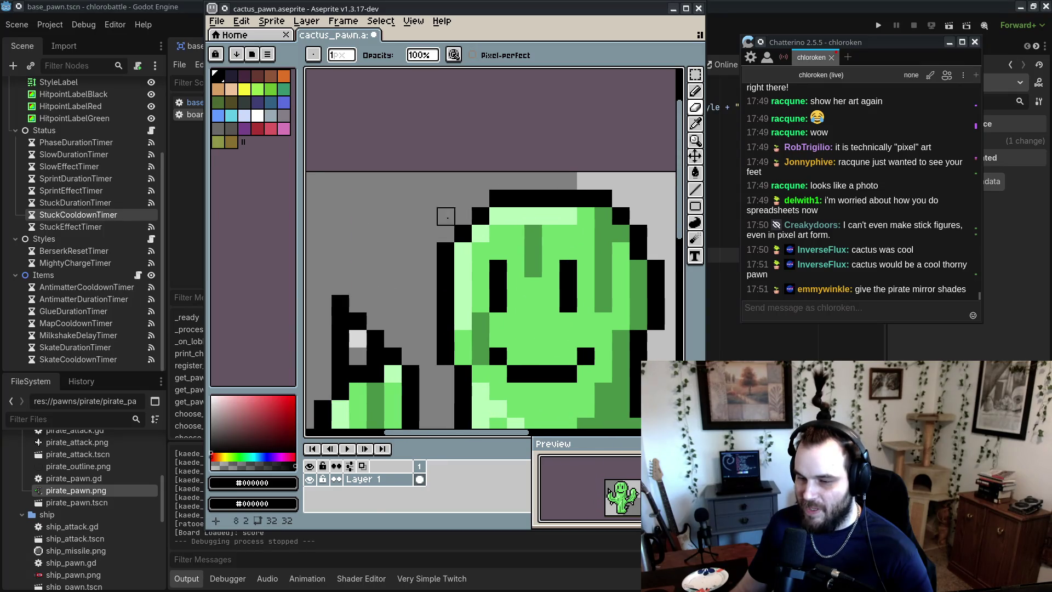
# - Pencil a black column above the cactus's left edge, then close Aseprite
pyautogui.press('b')
pyautogui.moveTo(445, 231)
pyautogui.mouseDown()
pyautogui.moveTo(442, 197)
pyautogui.moveTo(481, 198)
pyautogui.mouseUp()
pyautogui.keyDown('alt'); pyautogui.click(358, 338); pyautogui.keyUp('alt')
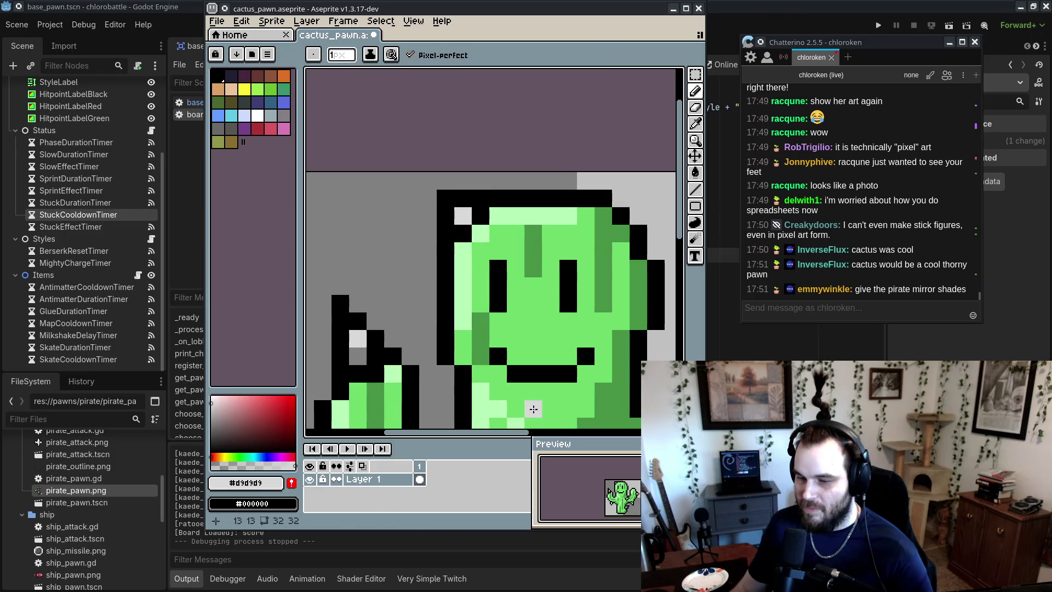
pyautogui.scroll(-6, 559, 268)
pyautogui.scroll(1, 552, 264)
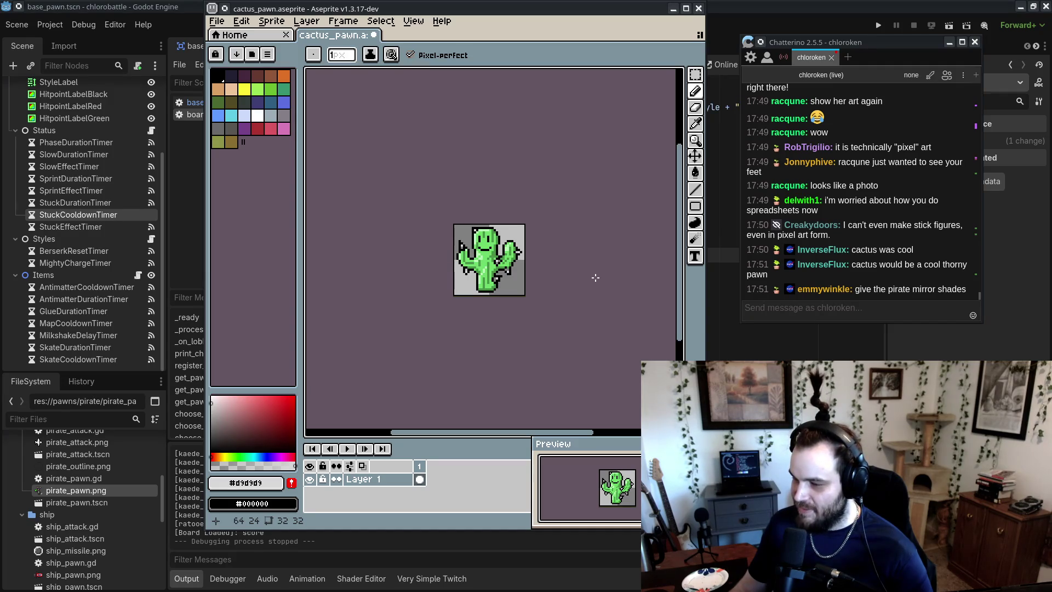
pyautogui.click(699, 9)
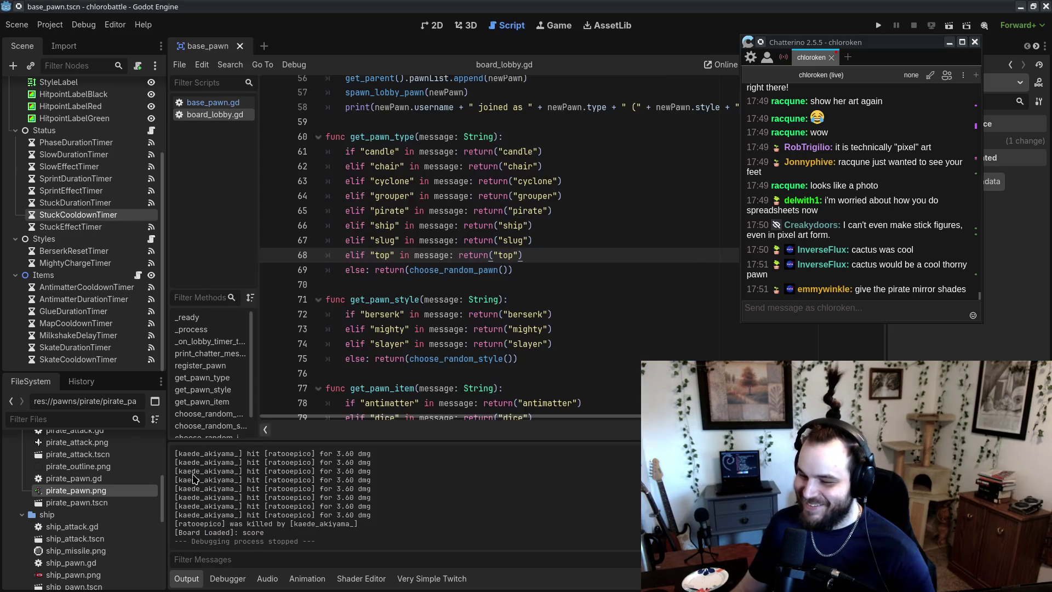
# - Open pirate_pawn.png and repaint the face pixels in the sampled skin tone #cfb38c
pyautogui.doubleClick(123, 492)
pyautogui.scroll(8, 408, 239)
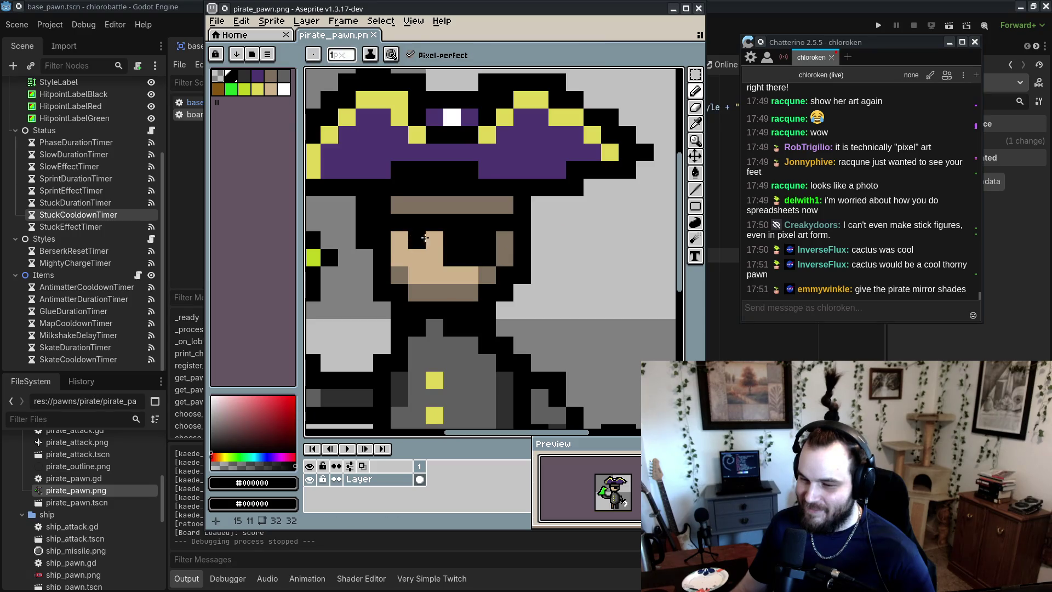
pyautogui.click(416, 257)
pyautogui.click(434, 240)
pyautogui.click(435, 257)
pyautogui.keyDown('alt'); pyautogui.click(400, 257); pyautogui.keyUp('alt')
pyautogui.click(452, 258)
# - Save the pirate sprite and paint the pixel right of the face skin-coloured
pyautogui.scroll(-1, 588, 327)
pyautogui.scroll(-3, 588, 327)
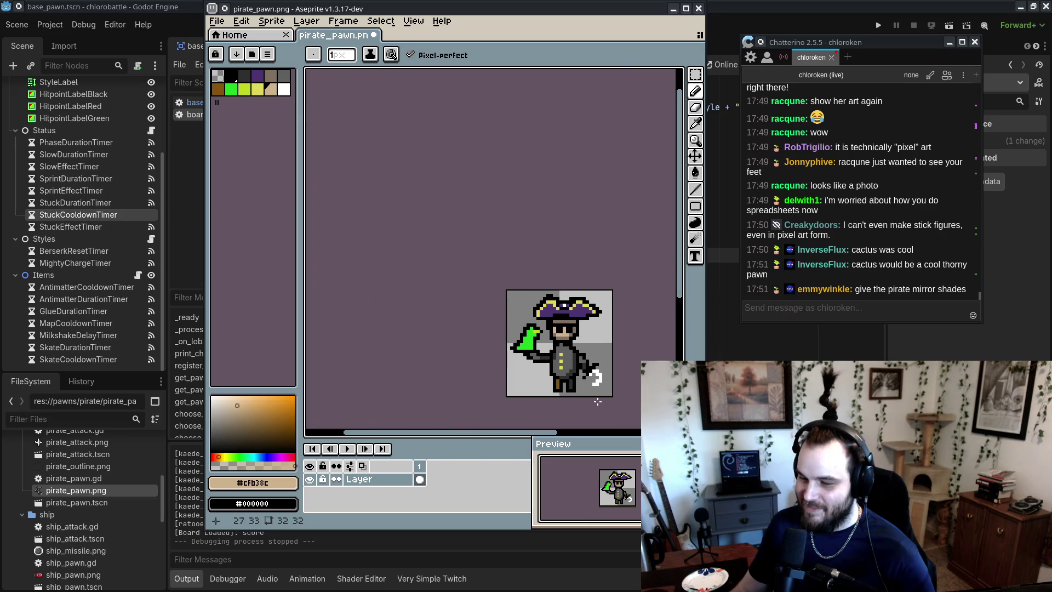
pyautogui.hotkey('ctrl', 's')
pyautogui.scroll(3, 560, 334)
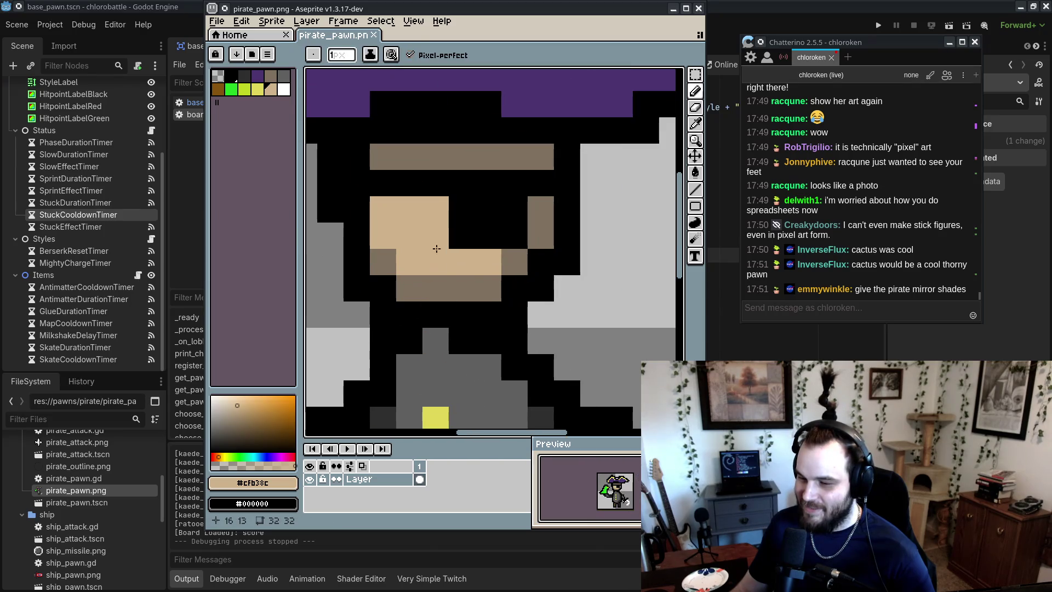
pyautogui.click(541, 263)
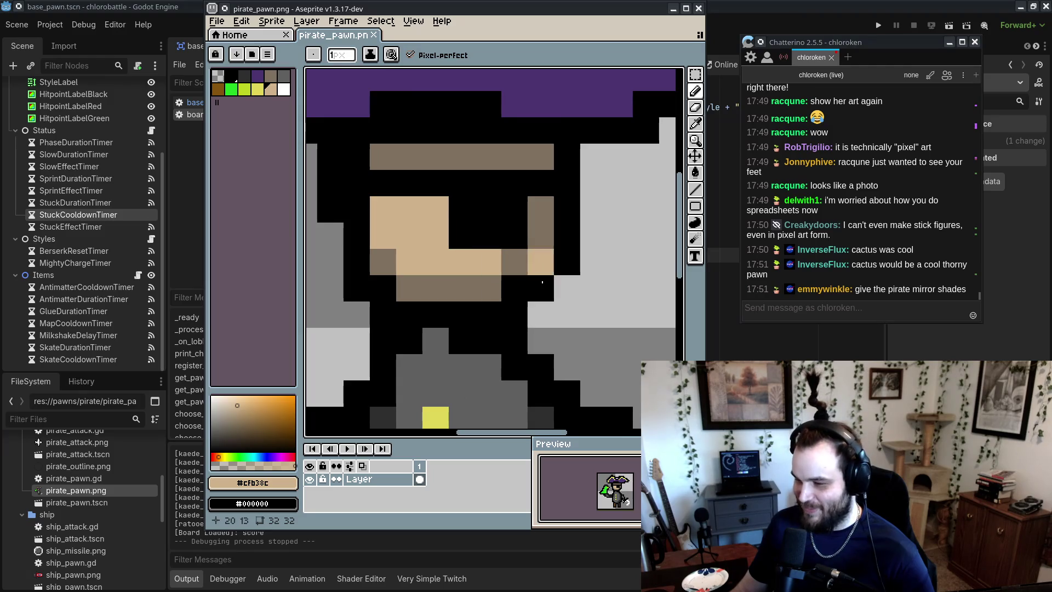
pyautogui.click(254, 458)
# - Choose a pale violet and paint purple pixels near the pirate's eye
pyautogui.moveTo(255, 457); pyautogui.dragTo(270, 458)
pyautogui.click(268, 466)
pyautogui.click(237, 415)
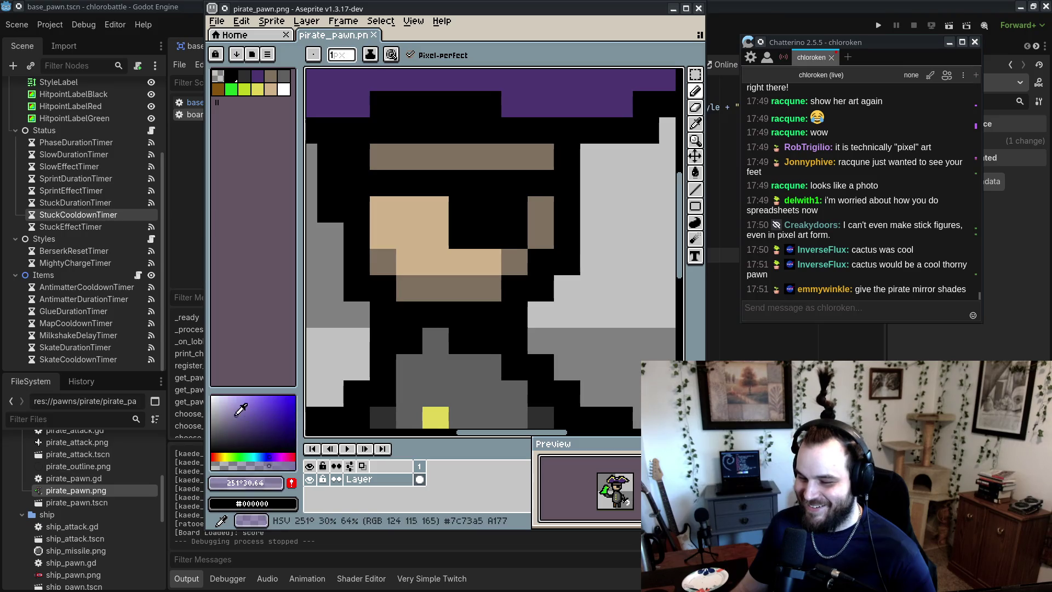
pyautogui.click(243, 396)
pyautogui.click(276, 457)
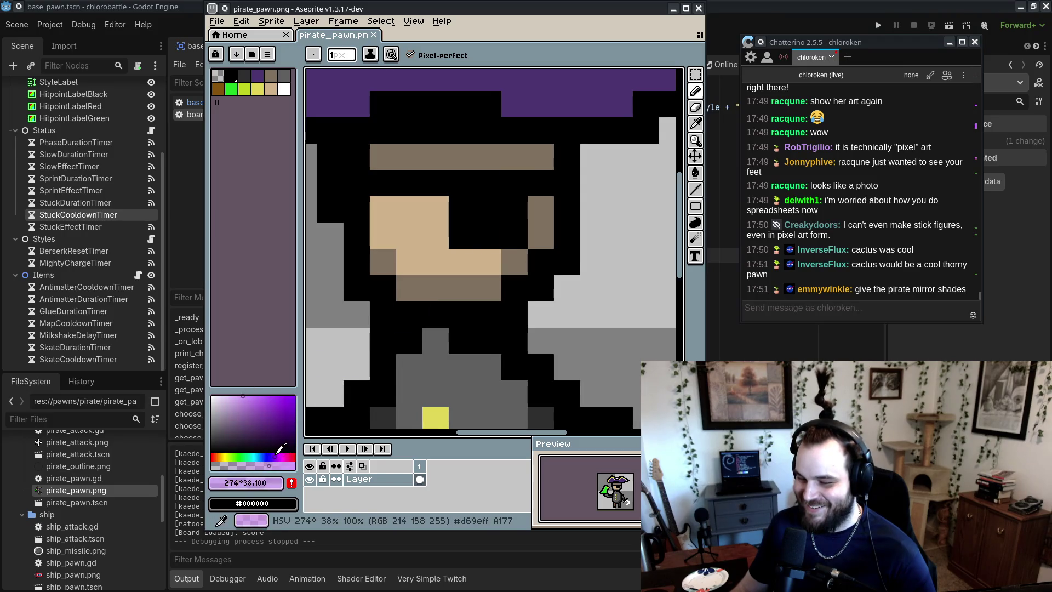
pyautogui.click(277, 457)
pyautogui.click(268, 396)
pyautogui.click(472, 208)
# - Add blue, violet and purple pixels beside and under the eye
pyautogui.click(488, 209)
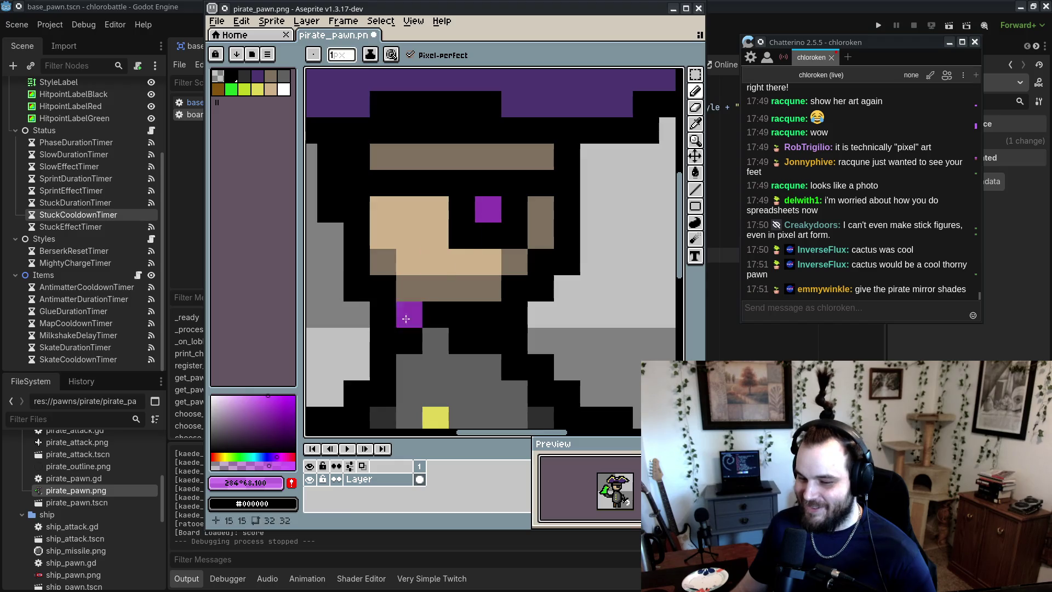
pyautogui.click(262, 456)
pyautogui.click(514, 209)
pyautogui.click(270, 456)
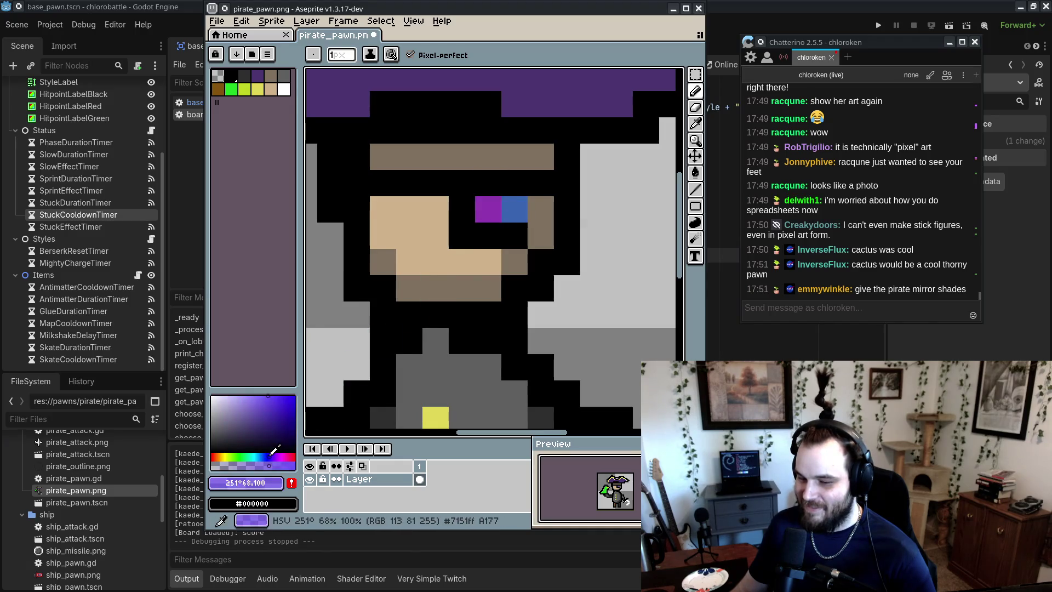
pyautogui.click(462, 209)
pyautogui.keyDown('alt'); pyautogui.click(515, 209); pyautogui.keyUp('alt')
pyautogui.click(462, 235)
pyautogui.keyDown('alt'); pyautogui.click(462, 209); pyautogui.keyUp('alt')
pyautogui.click(489, 235)
pyautogui.keyDown('alt'); pyautogui.click(488, 209); pyautogui.keyUp('alt')
pyautogui.click(510, 229)
# - Undo the eye pixels, close Aseprite and choose Don't Save
pyautogui.scroll(-8, 510, 228)
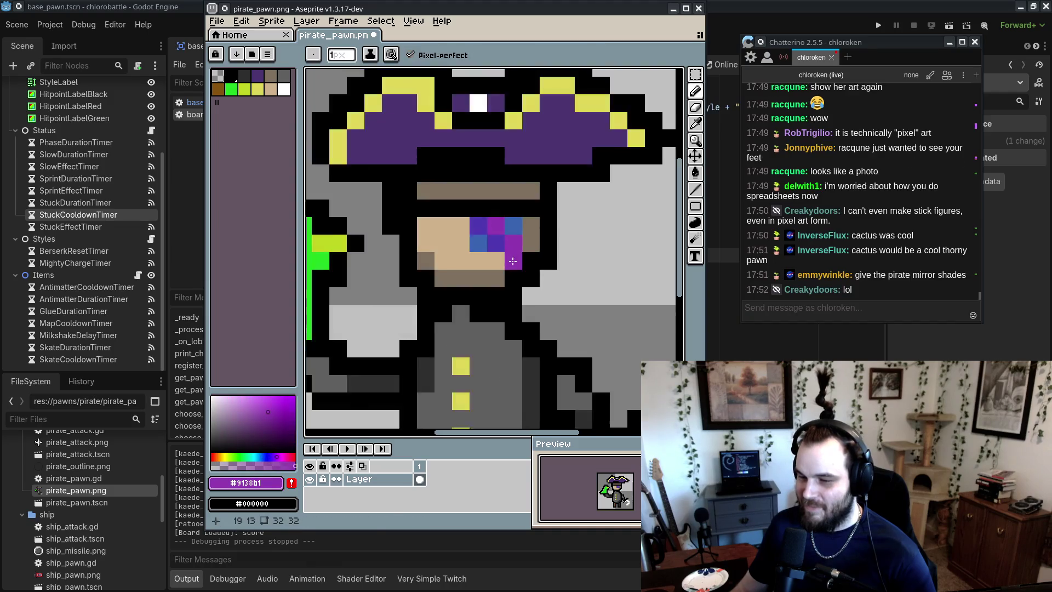
pyautogui.scroll(-2, 482, 329)
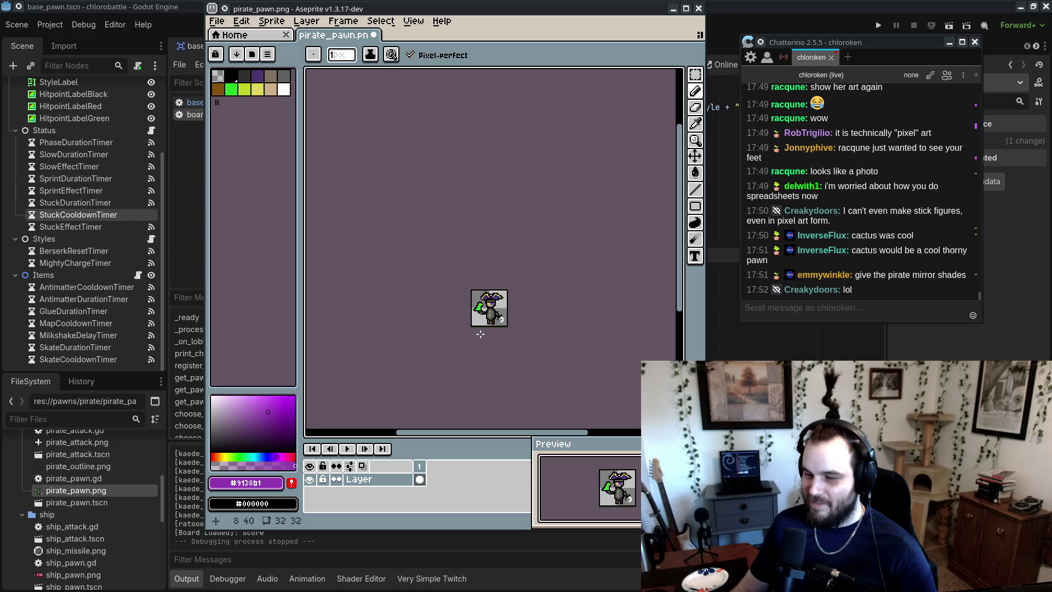
pyautogui.scroll(5, 484, 329)
pyautogui.hotkey('ctrl', 'z')
pyautogui.hotkey('ctrl', 'z')
pyautogui.hotkey('ctrl', 'z')
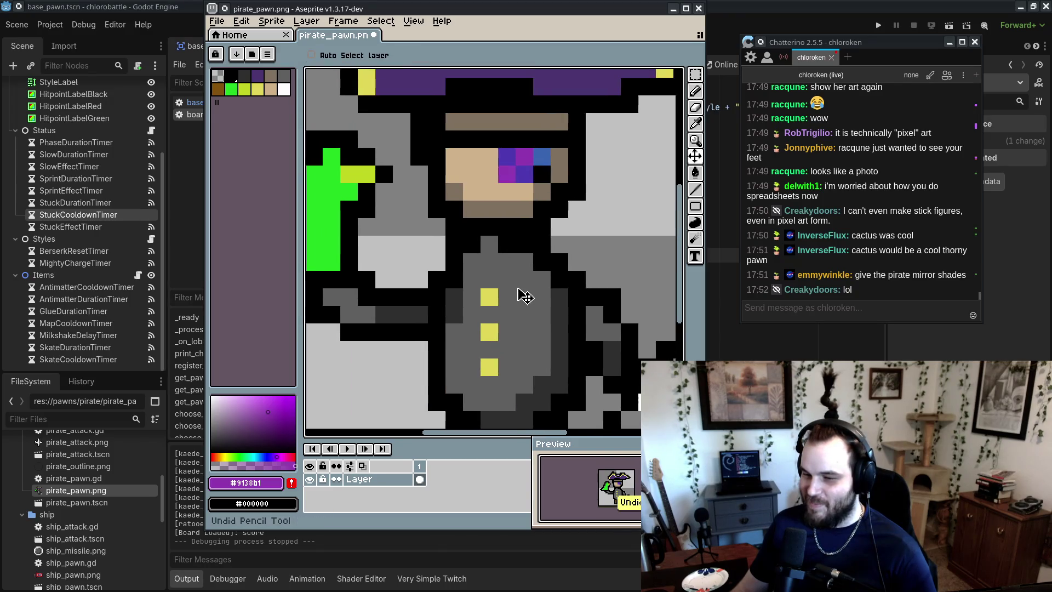
pyautogui.click(699, 8)
pyautogui.click(470, 300)
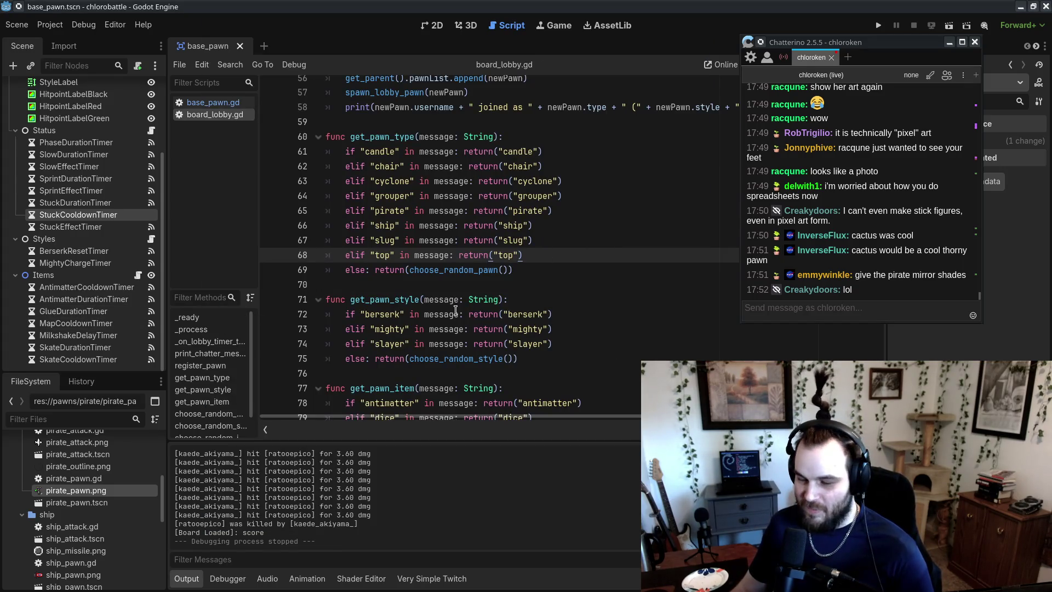
pyautogui.doubleClick(52, 491)
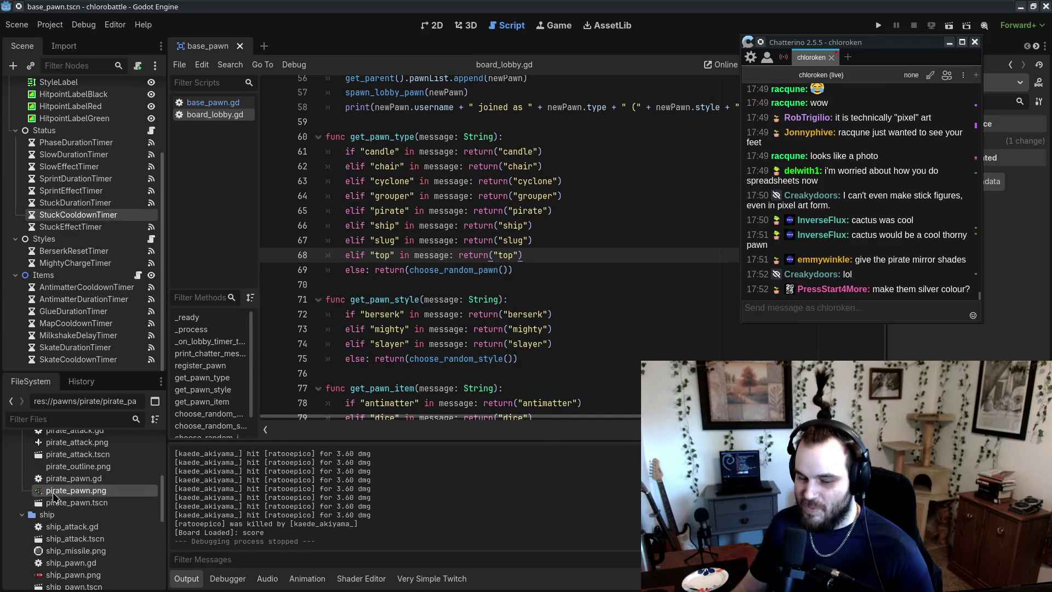
pyautogui.scroll(-3, 479, 281)
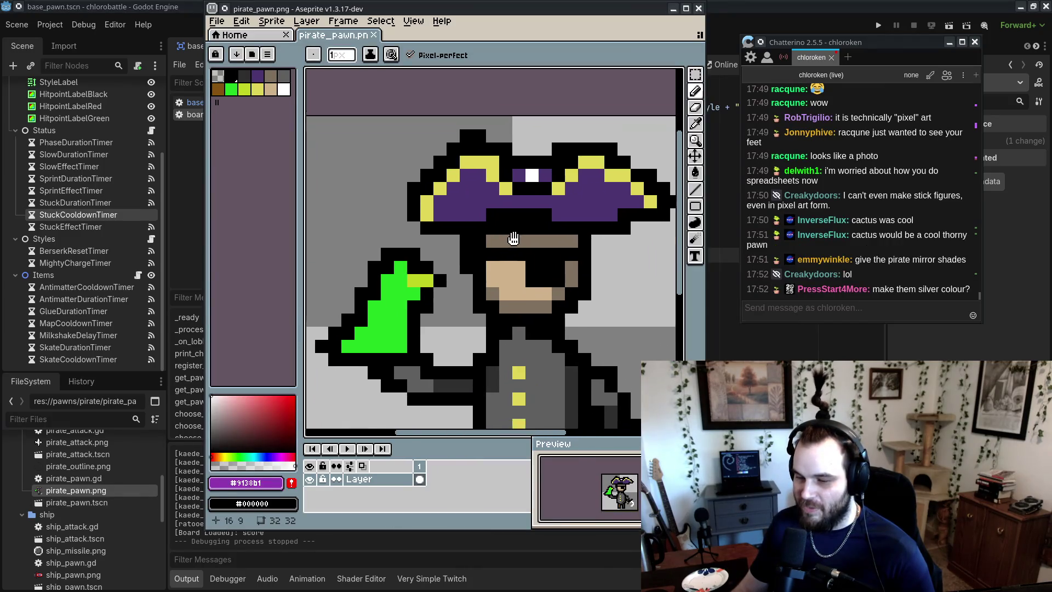
pyautogui.scroll(-2, 532, 191)
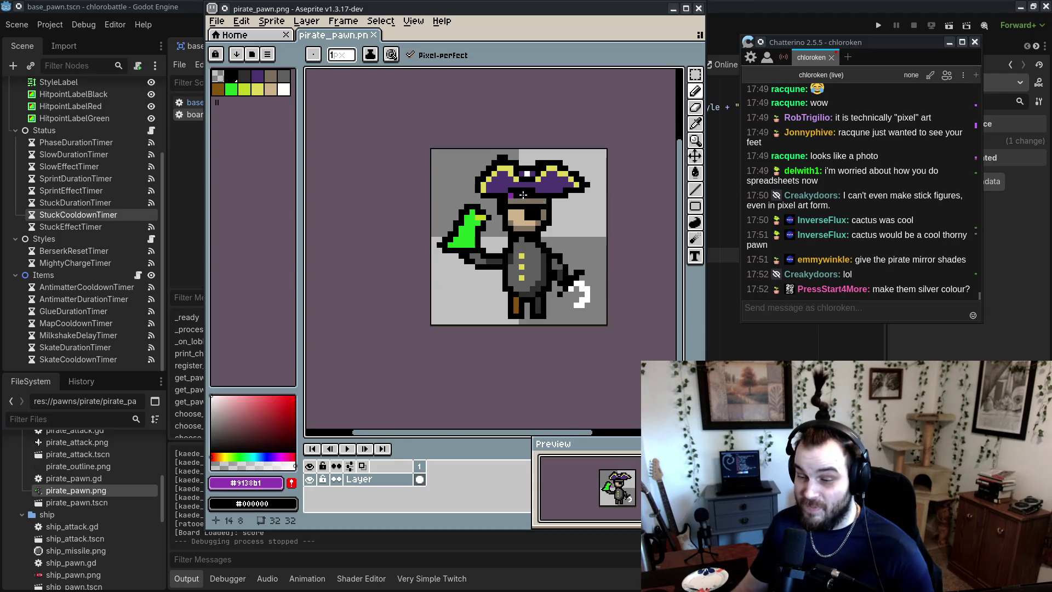
pyautogui.click(699, 9)
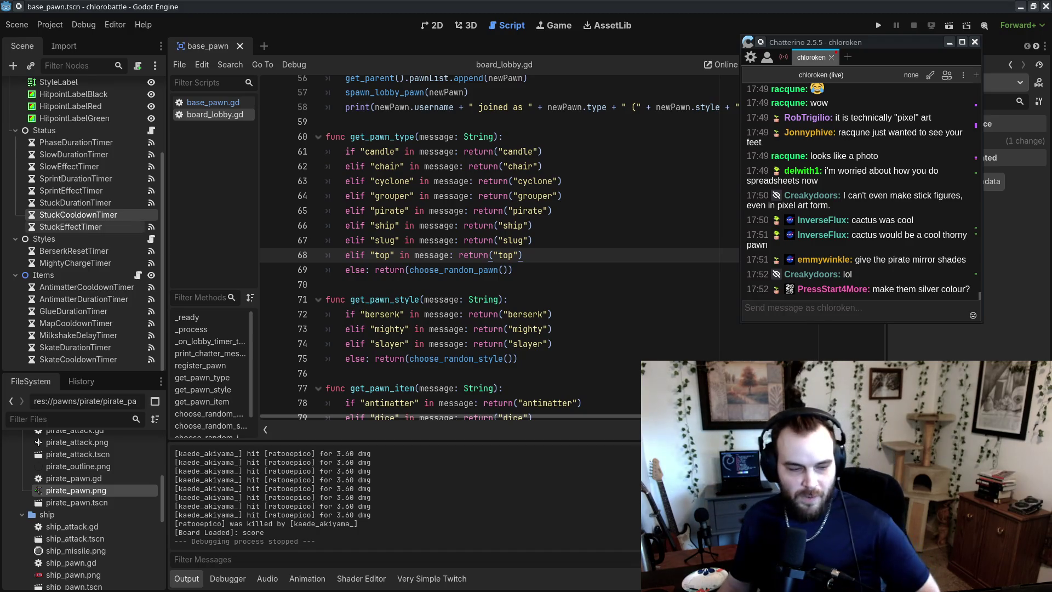
# - Alt+Tab from board_lobby.gd to the Rnote bracket sketch
pyautogui.hotkey('alt', 'Tab')
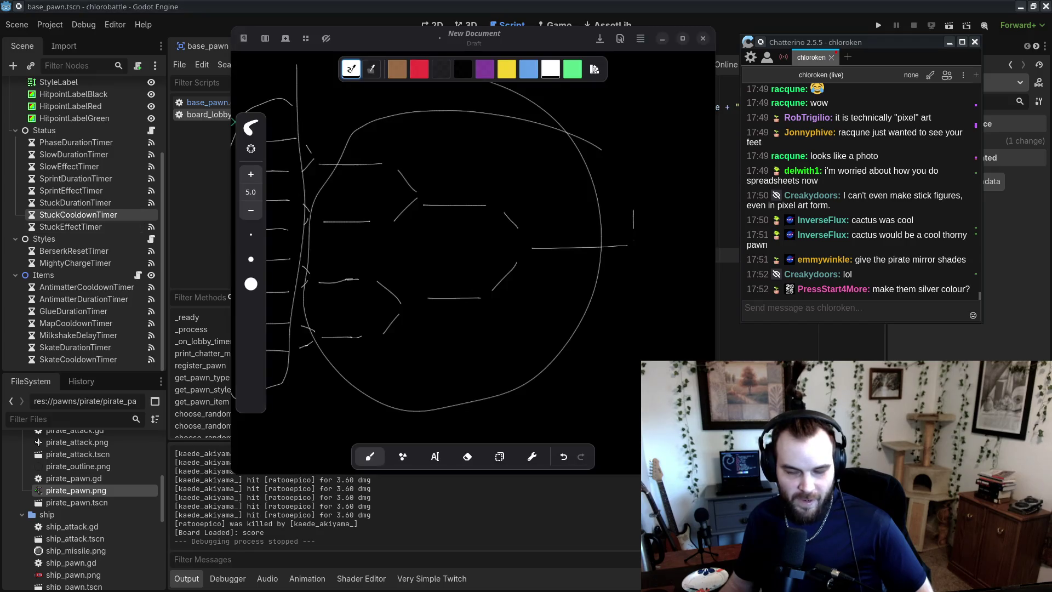
# - Undo the large circle and oval strokes and step further back through the sketch history
pyautogui.hotkey('ctrl', 'z')
pyautogui.hotkey('ctrl', 'z')
pyautogui.hotkey('ctrl', 'z')
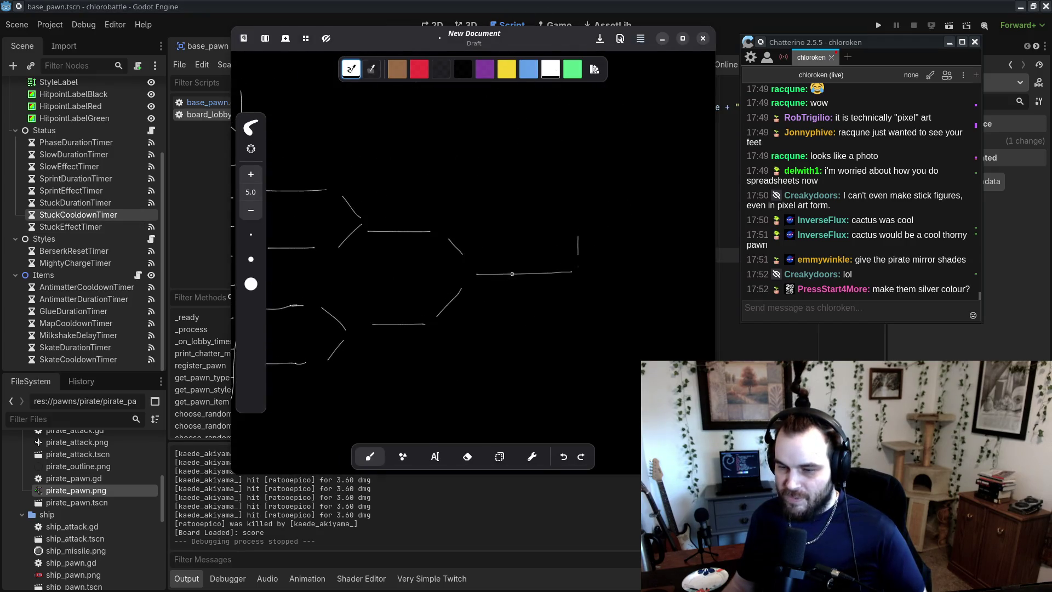
pyautogui.hotkey('ctrl', 'z')
pyautogui.hotkey('ctrl', 'z')
pyautogui.hotkey('ctrl', 'z')
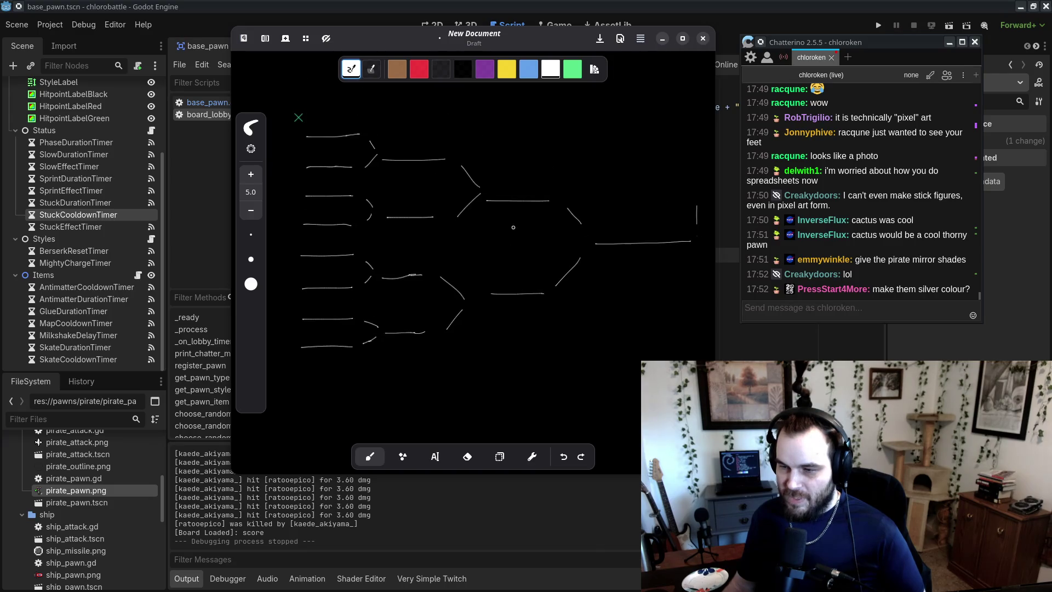
pyautogui.hotkey('ctrl', 'z')
pyautogui.hotkey('ctrl', 'z')
pyautogui.hotkey('ctrl', 'z')
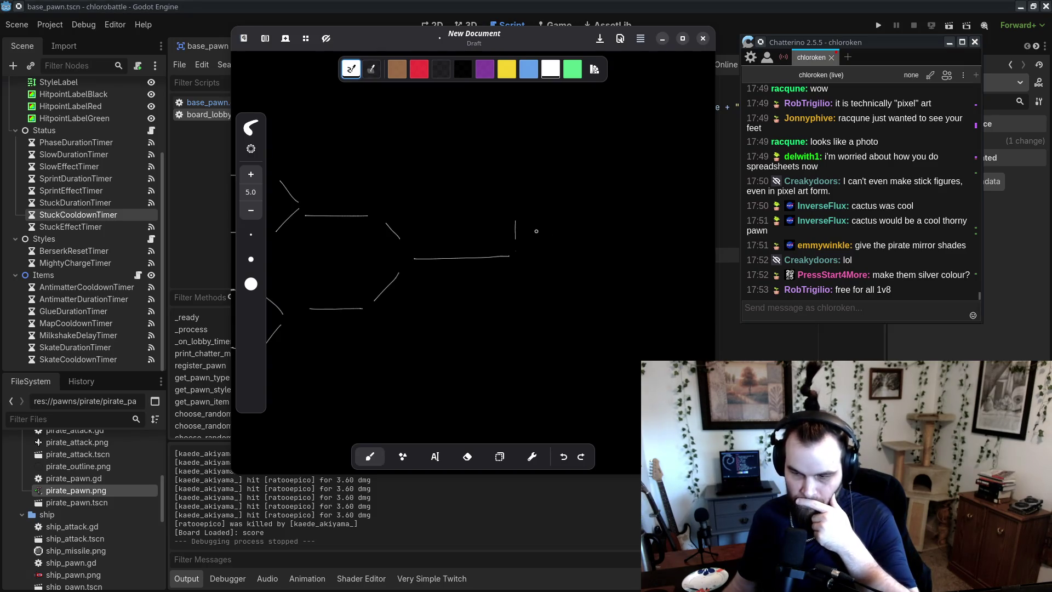
pyautogui.hotkey('ctrl', 'z')
pyautogui.hotkey('ctrl', 'z')
pyautogui.hotkey('ctrl', 'z')
pyautogui.hotkey('ctrl', 'z')
pyautogui.hotkey('ctrl', 'z')
pyautogui.hotkey('ctrl', 'z')
# - Extend the right-hand bracket line, redraw the lower-right curve shorter, and add an upper-right line
pyautogui.hscroll(2, 535, 284)
pyautogui.scroll(-1, 513, 286)
pyautogui.hscroll(3, 493, 290)
pyautogui.moveTo(535, 292); pyautogui.dragTo(574, 288)
pyautogui.hscroll(6, 470, 274)
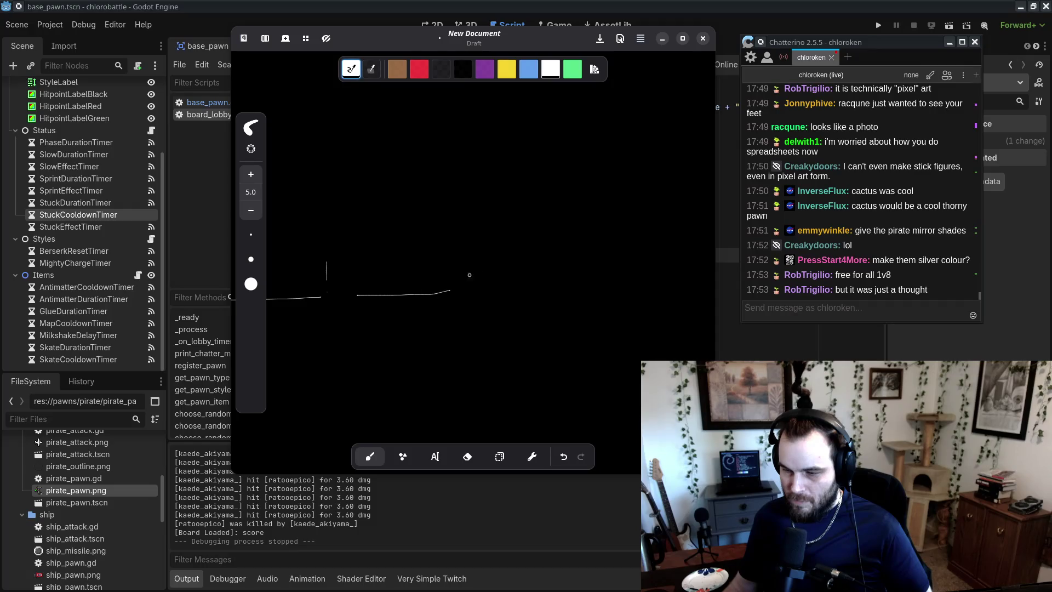
pyautogui.hscroll(1, 545, 298)
pyautogui.hotkey('ctrl', 'z')
pyautogui.moveTo(456, 297); pyautogui.dragTo(485, 315)
pyautogui.moveTo(518, 245); pyautogui.dragTo(620, 242)
# - Undo the bottom-right stroke and the remaining right-side strokes
pyautogui.scroll(-5, 522, 316)
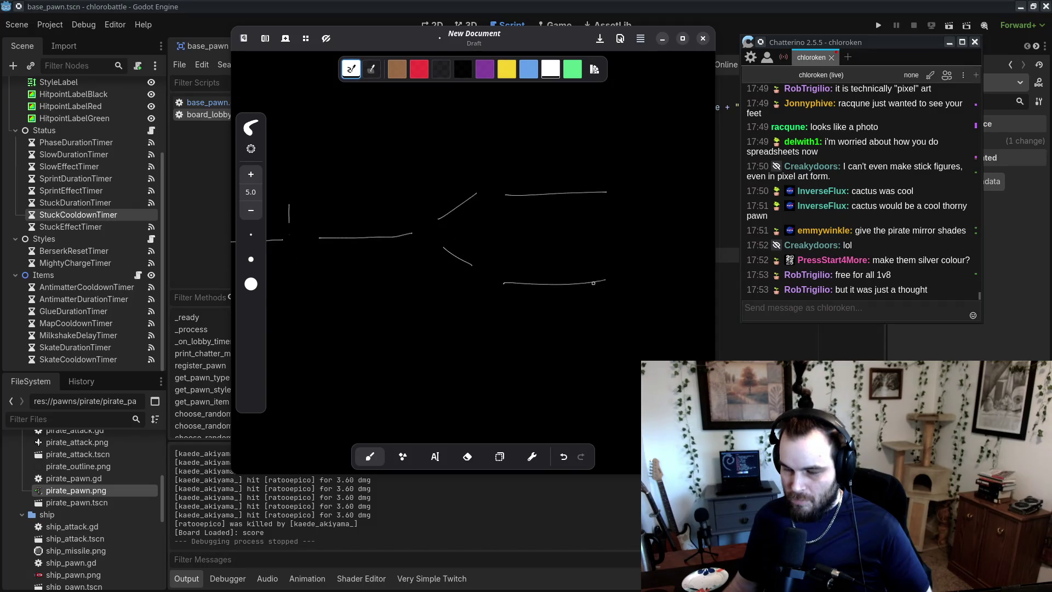
pyautogui.hscroll(1, 521, 316)
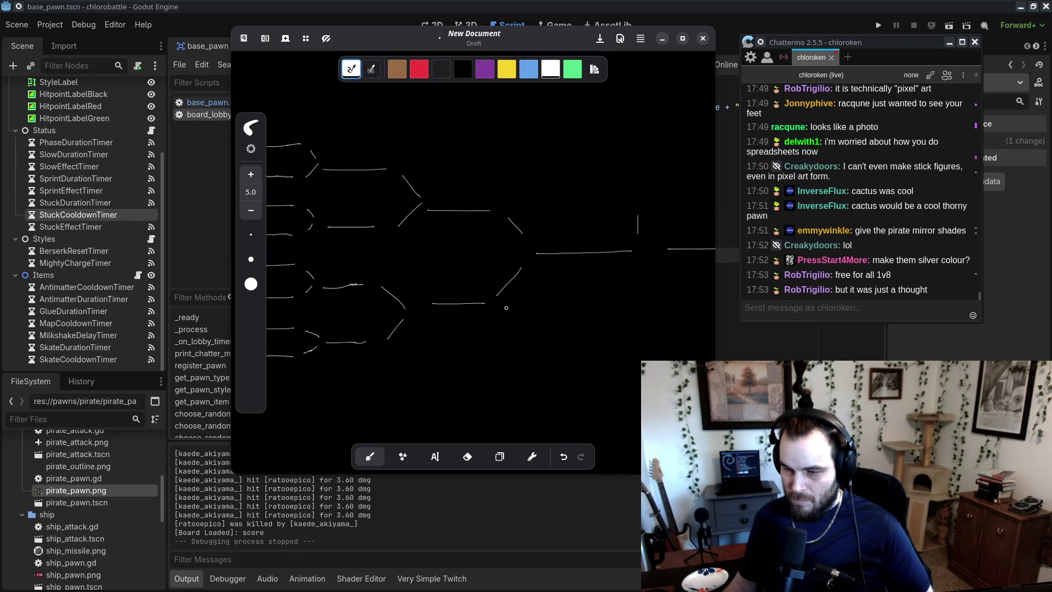
pyautogui.scroll(2, 616, 287)
pyautogui.hscroll(3, 581, 290)
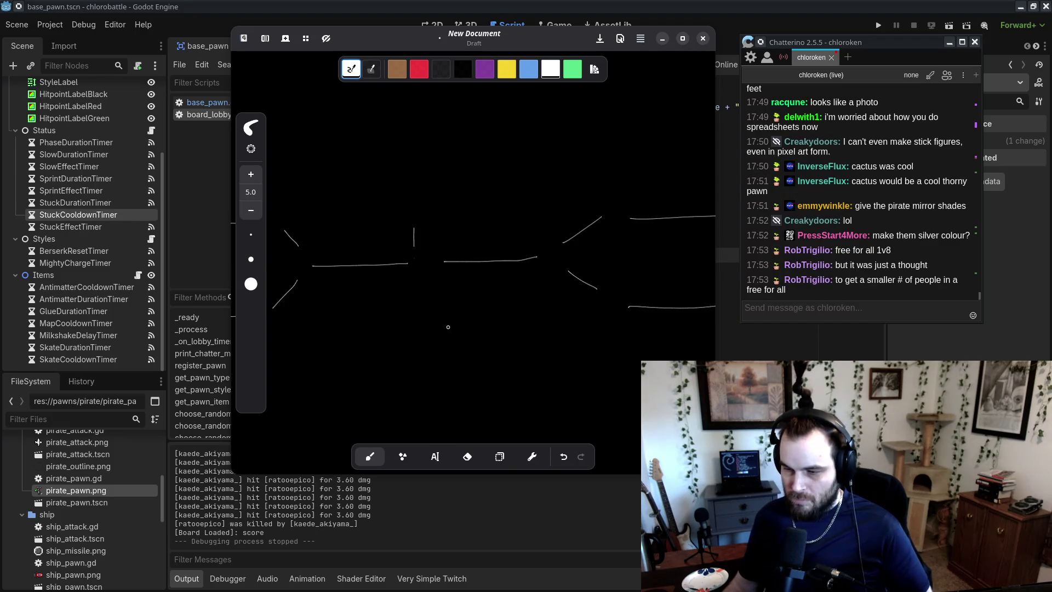
pyautogui.hotkey('ctrl', 'z')
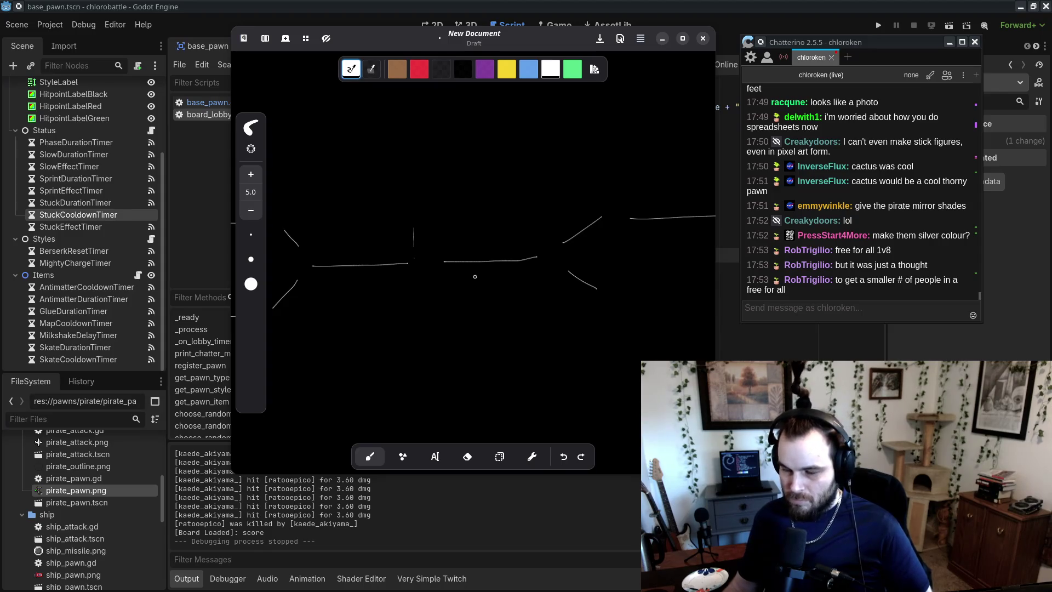
pyautogui.hotkey('ctrl', 'z')
pyautogui.hotkey('ctrl', 'z')
pyautogui.hotkey('ctrl', 'z')
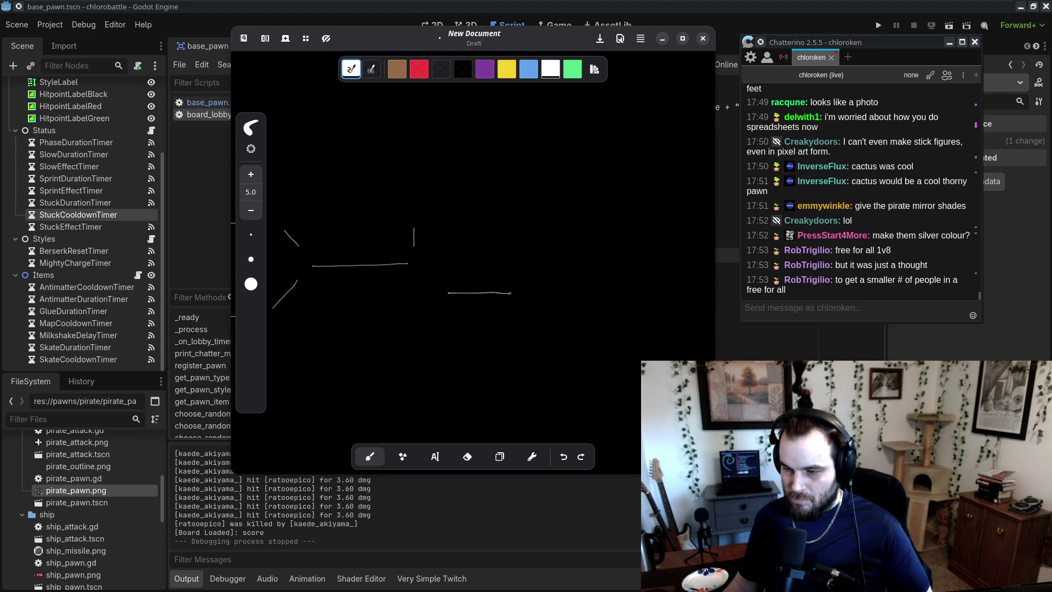
# - Draw a curved bracket stroke, another bracket line and a vertical stroke
pyautogui.hscroll(3, 537, 266)
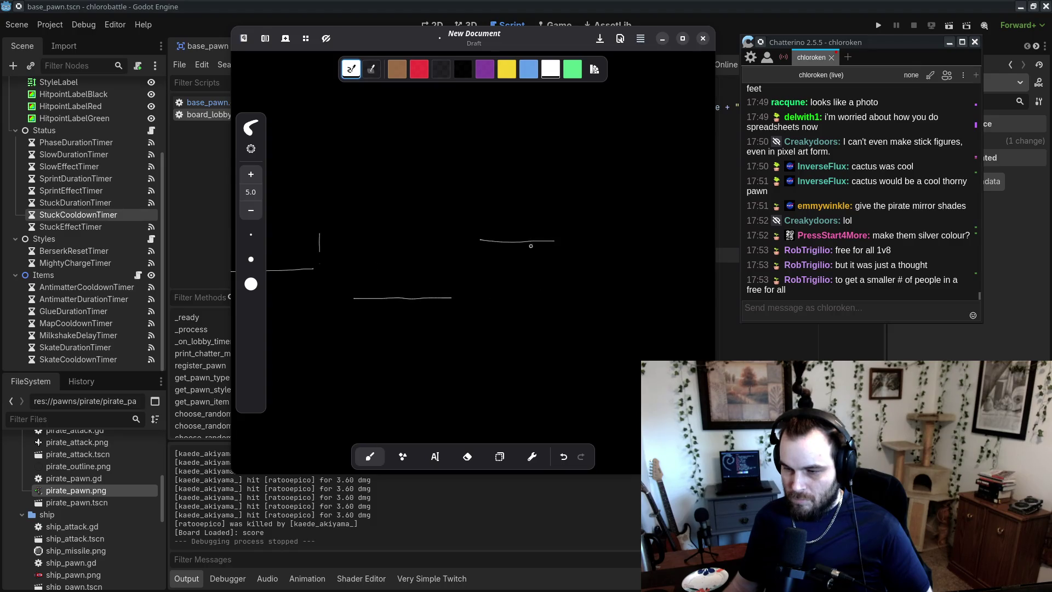
pyautogui.moveTo(485, 244); pyautogui.dragTo(565, 294)
pyautogui.hscroll(1, 565, 293)
pyautogui.moveTo(565, 246); pyautogui.dragTo(670, 242)
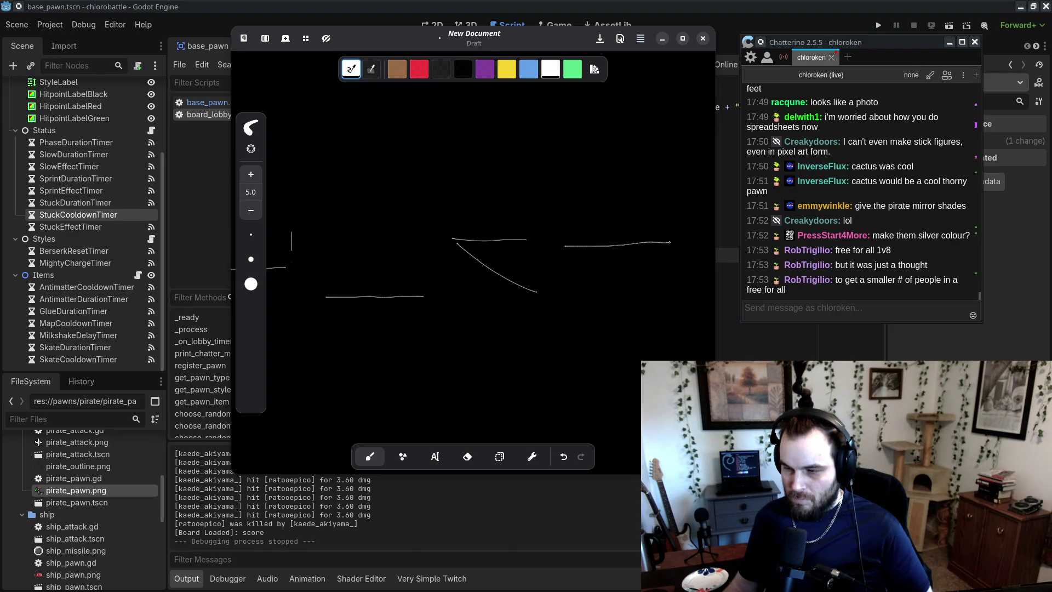
pyautogui.hscroll(-6, 566, 293)
pyautogui.hscroll(-1, 596, 242)
pyautogui.scroll(1, 597, 242)
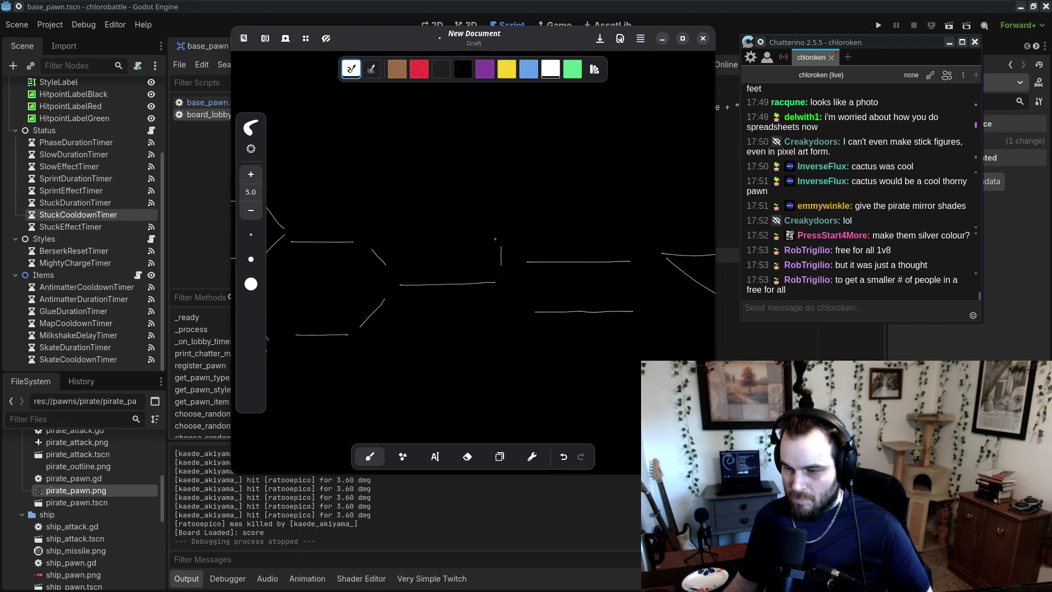
pyautogui.moveTo(505, 164); pyautogui.dragTo(518, 225)
# - Add another horizontal bracket line and two trial curves across the bracket's middle
pyautogui.scroll(3, 518, 224)
pyautogui.moveTo(443, 235); pyautogui.dragTo(561, 230)
pyautogui.scroll(-2, 525, 289)
pyautogui.scroll(-4, 525, 290)
pyautogui.hscroll(-5, 687, 318)
pyautogui.moveTo(416, 127); pyautogui.dragTo(433, 356)
pyautogui.moveTo(455, 118); pyautogui.dragTo(438, 351)
pyautogui.scroll(2, 520, 263)
pyautogui.hotkey('ctrl', 'z')
pyautogui.hotkey('ctrl', 'z')
pyautogui.moveTo(419, 200); pyautogui.dragTo(466, 377)
pyautogui.moveTo(587, 204); pyautogui.dragTo(569, 376)
pyautogui.hotkey('ctrl', 'z')
pyautogui.hotkey('ctrl', 'z')
pyautogui.hscroll(8, 493, 247)
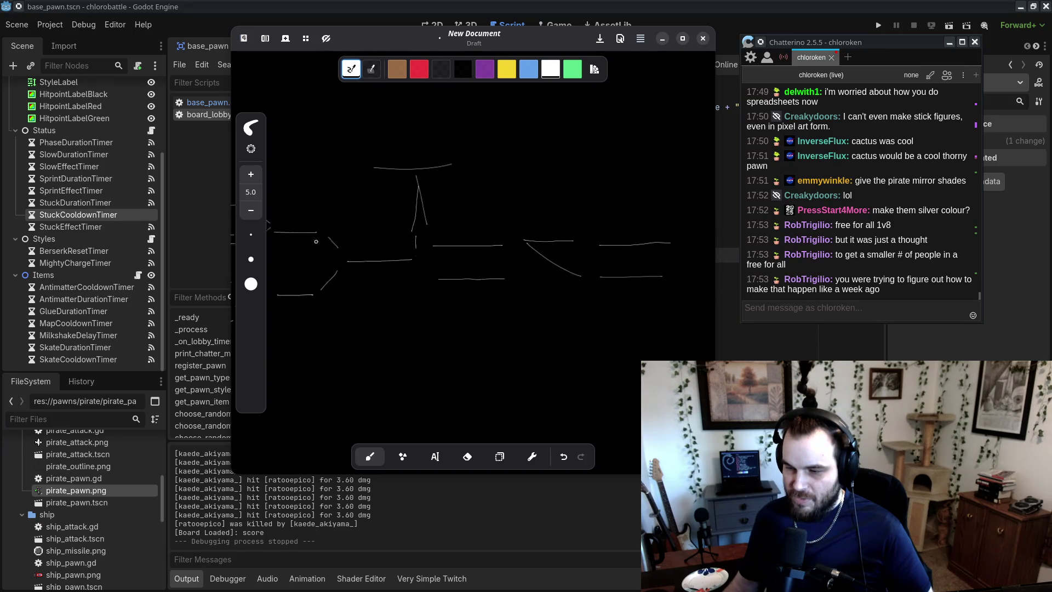
pyautogui.moveTo(590, 218); pyautogui.dragTo(591, 224)
pyautogui.moveTo(606, 261); pyautogui.dragTo(587, 271)
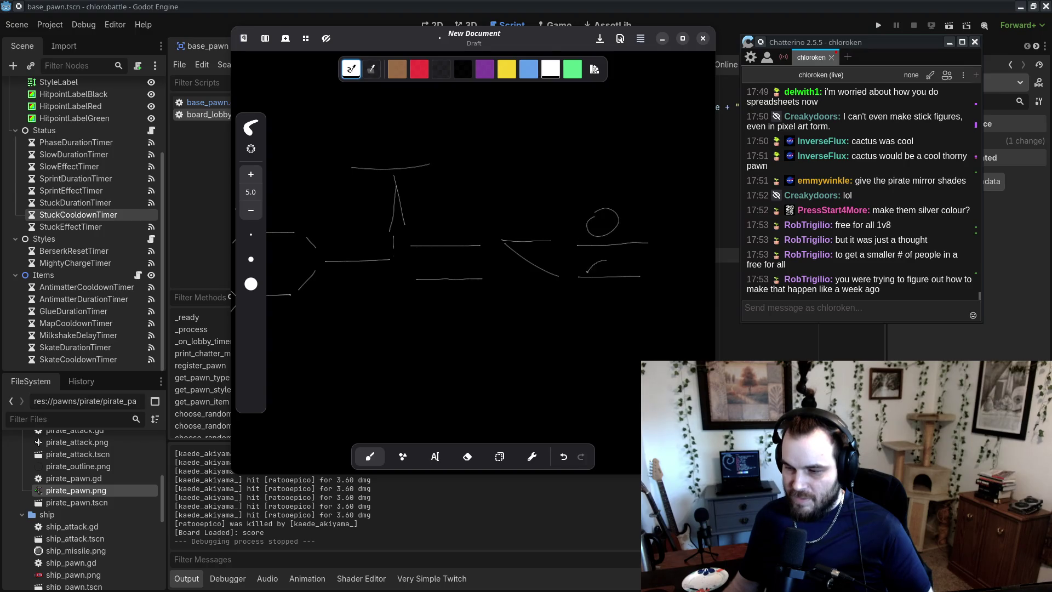
pyautogui.moveTo(455, 258); pyautogui.dragTo(484, 259)
pyautogui.hscroll(-4, 639, 342)
pyautogui.hotkey('ctrl', 'z')
pyautogui.hscroll(1, 549, 263)
pyautogui.hscroll(2, 556, 248)
pyautogui.hscroll(3, 512, 259)
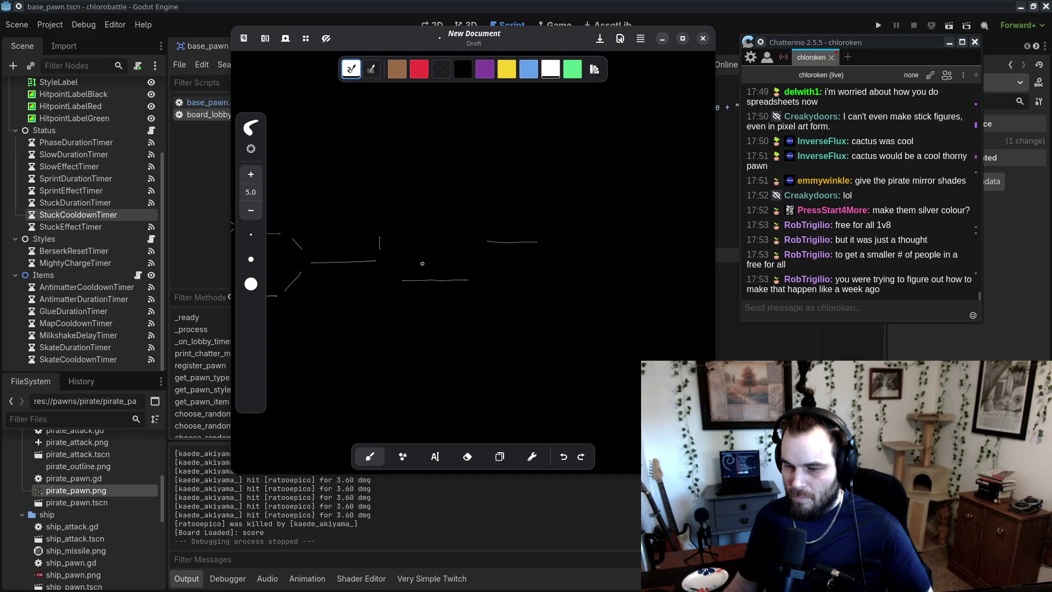
pyautogui.moveTo(393, 259); pyautogui.dragTo(457, 259)
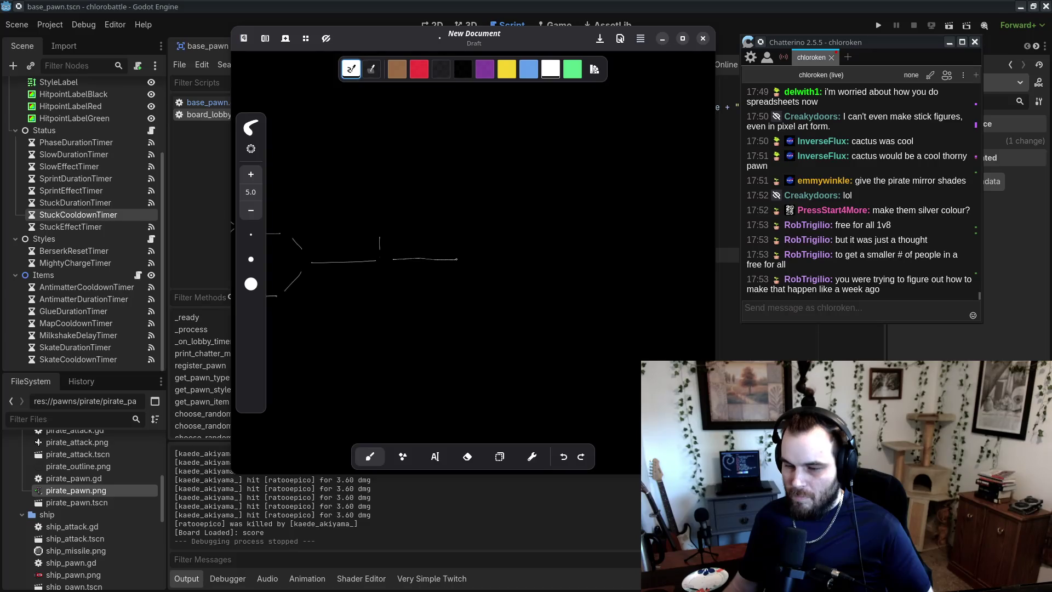
# - Undo the stray horizontal line and pan around the bracket
pyautogui.hotkey('ctrl', 'z')
pyautogui.hscroll(-4, 441, 268)
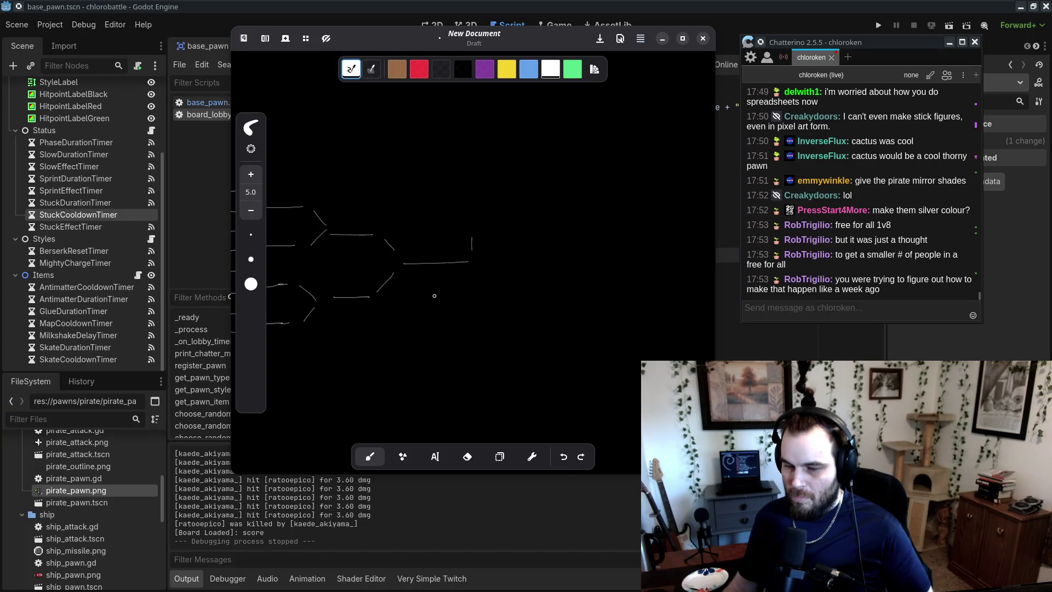
pyautogui.hscroll(-3, 413, 291)
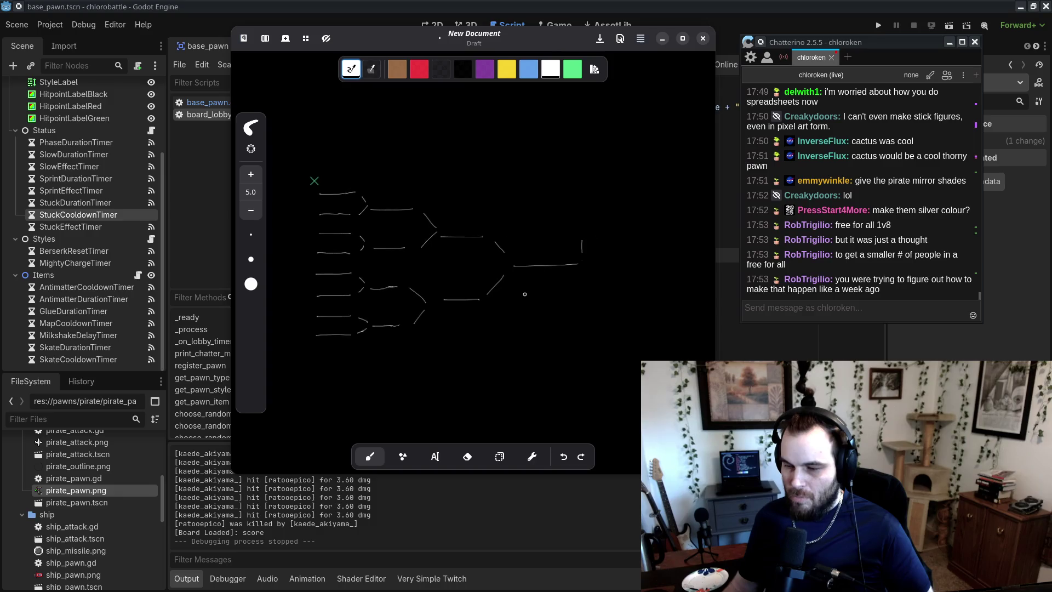
pyautogui.hscroll(2, 588, 279)
pyautogui.hscroll(3, 555, 286)
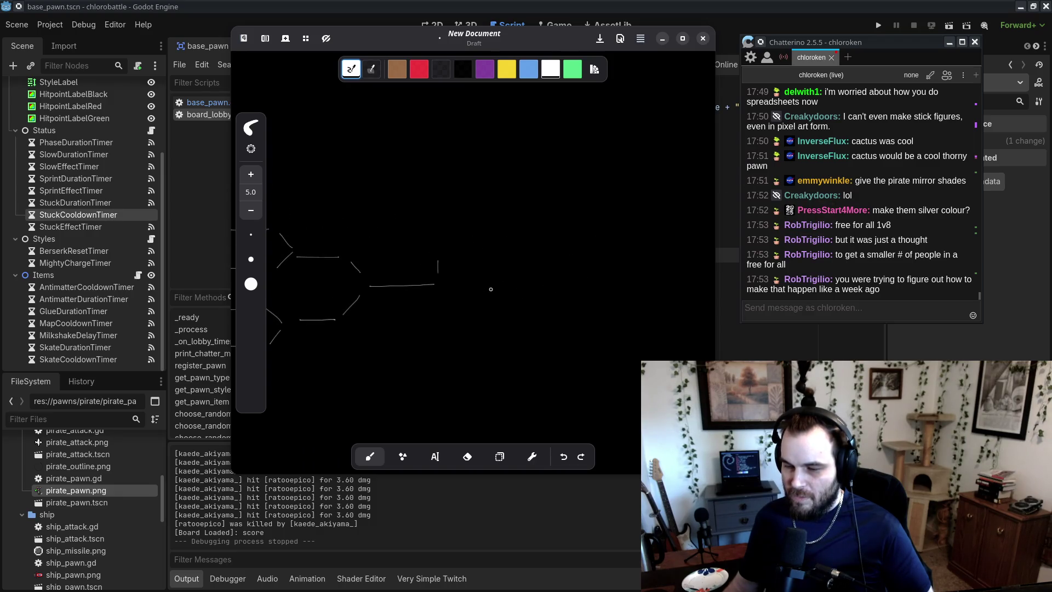
pyautogui.scroll(2, 507, 254)
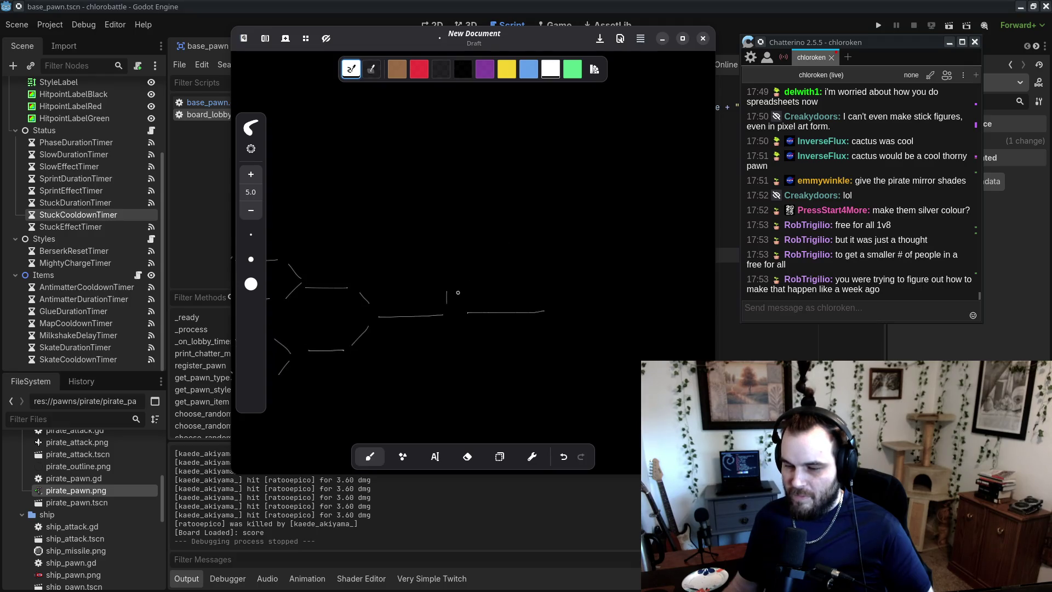
pyautogui.hscroll(4, 513, 235)
pyautogui.hscroll(-2, 479, 275)
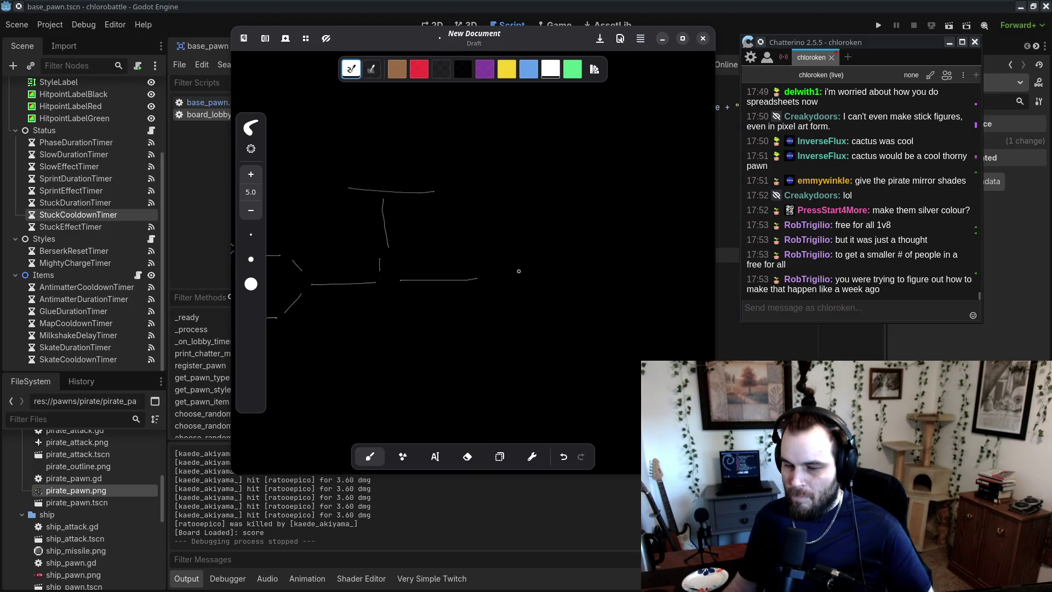
pyautogui.hscroll(2, 510, 257)
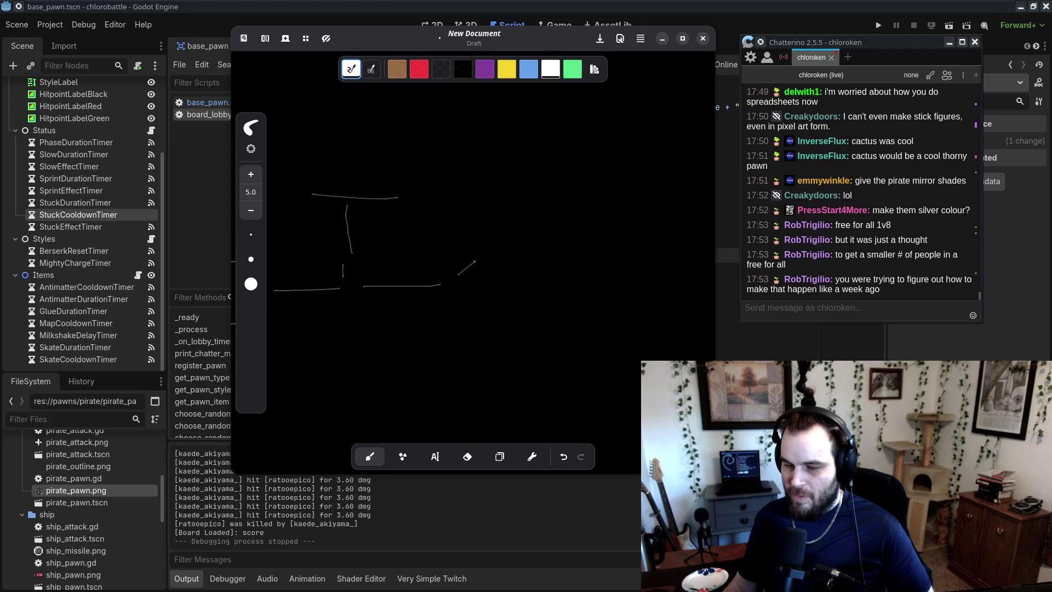
# - Add a horizontal line on the bracket's right side and pan around to review it
pyautogui.moveTo(496, 306); pyautogui.dragTo(579, 308)
pyautogui.hscroll(5, 480, 304)
pyautogui.hscroll(-10, 375, 299)
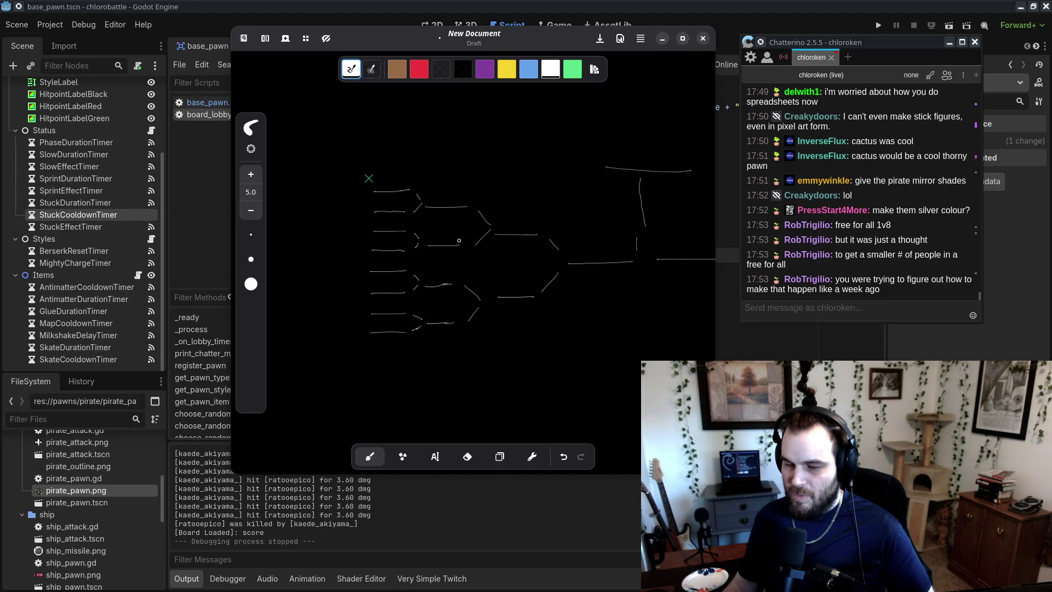
pyautogui.hscroll(12, 570, 296)
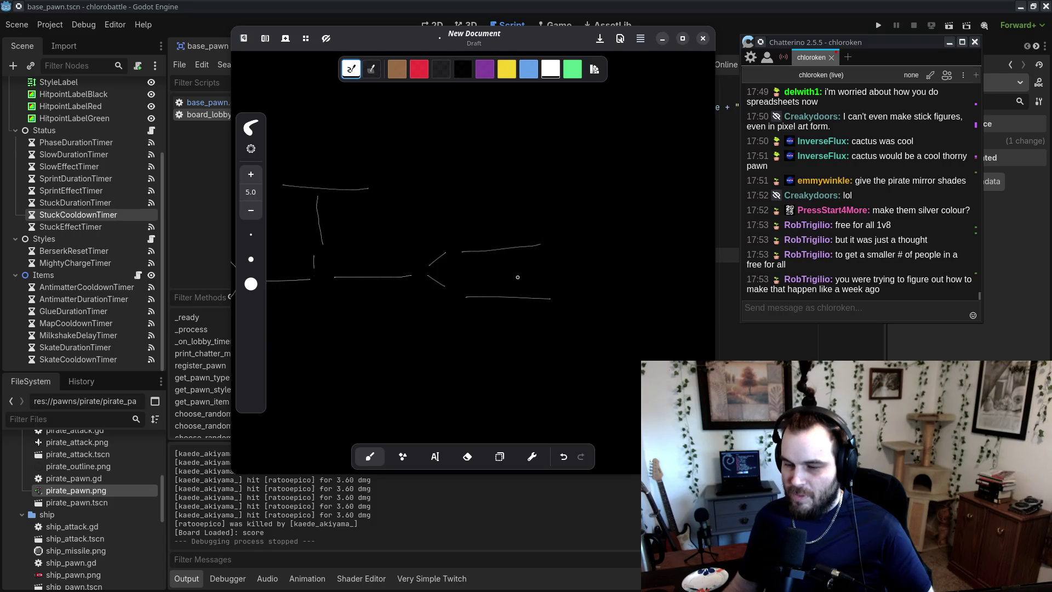
pyautogui.hscroll(3, 575, 273)
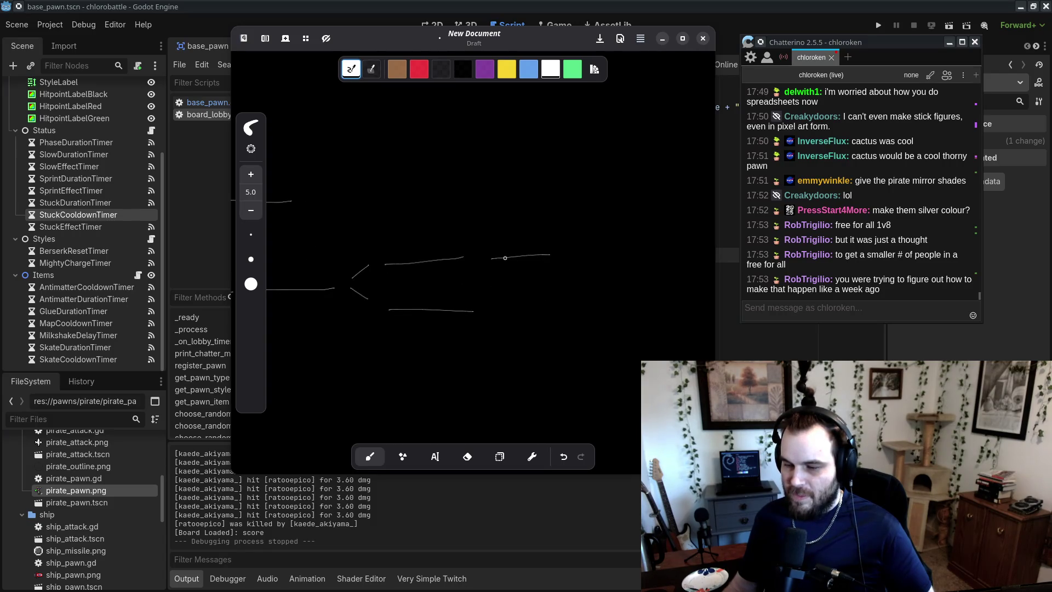
pyautogui.hscroll(-7, 621, 321)
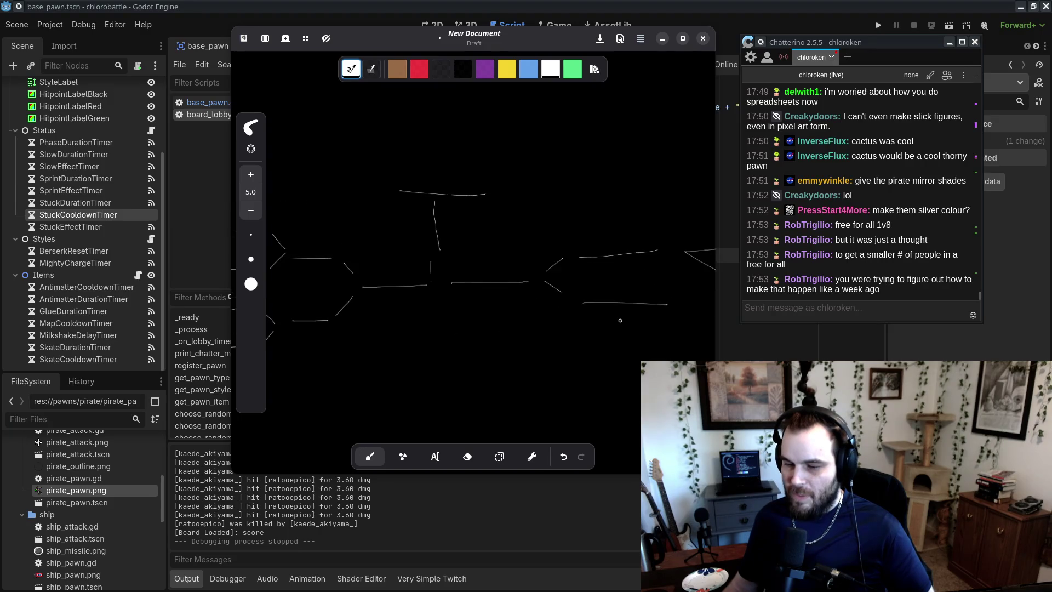
pyautogui.scroll(-5, 592, 322)
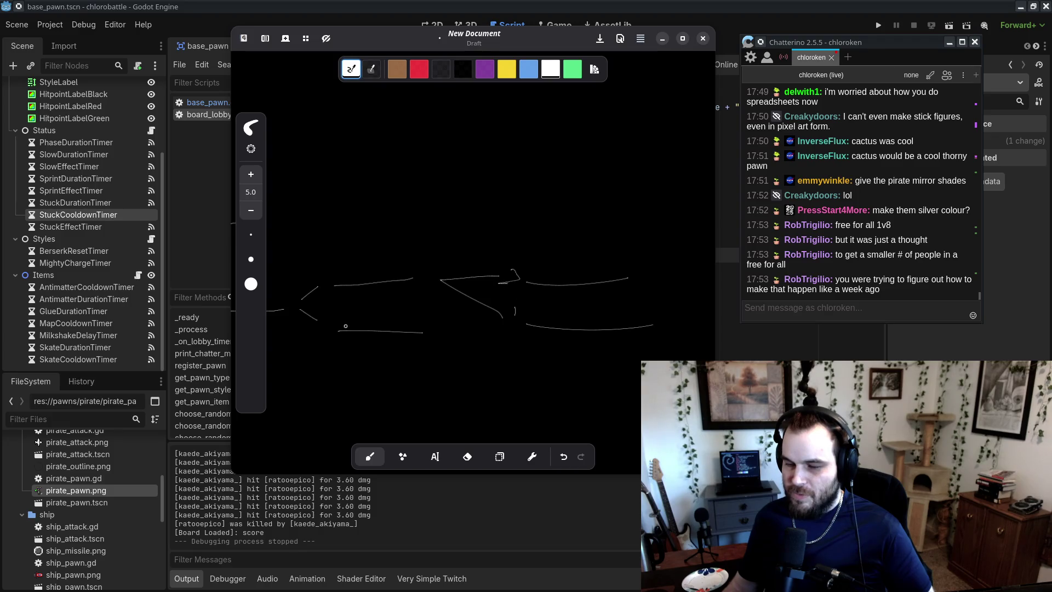
pyautogui.hscroll(-5, 489, 353)
pyautogui.hscroll(-5, 466, 350)
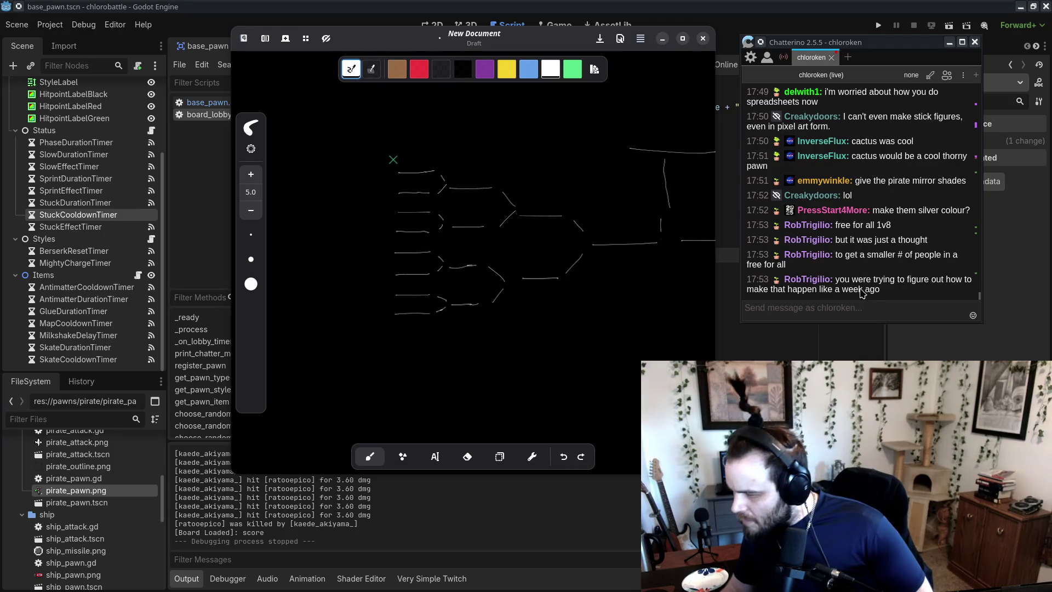
pyautogui.click(919, 309)
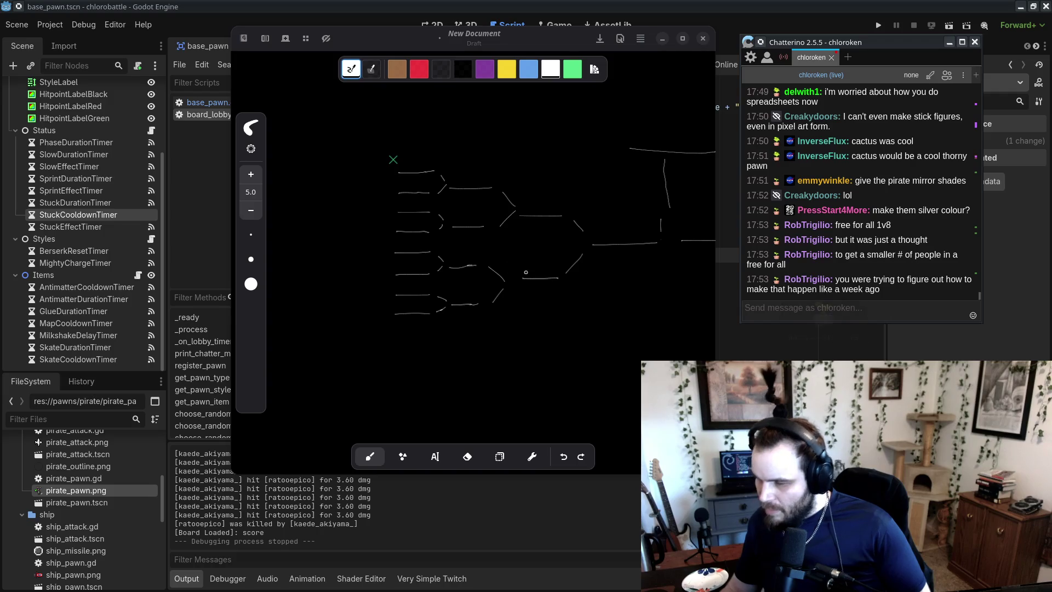
pyautogui.click(426, 156)
pyautogui.click(873, 223)
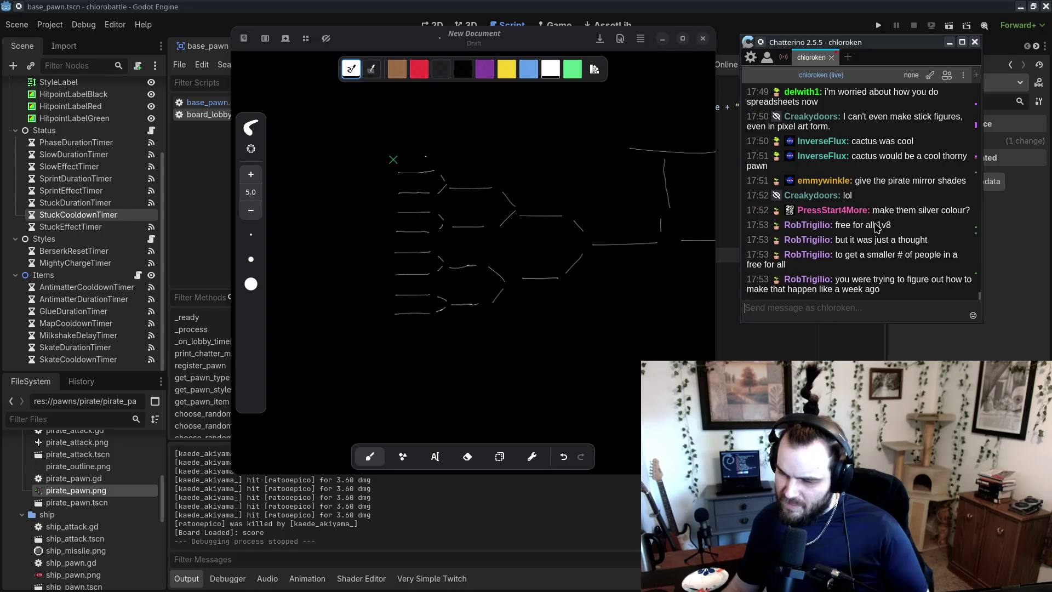
pyautogui.moveTo(837, 223); pyautogui.dragTo(872, 222)
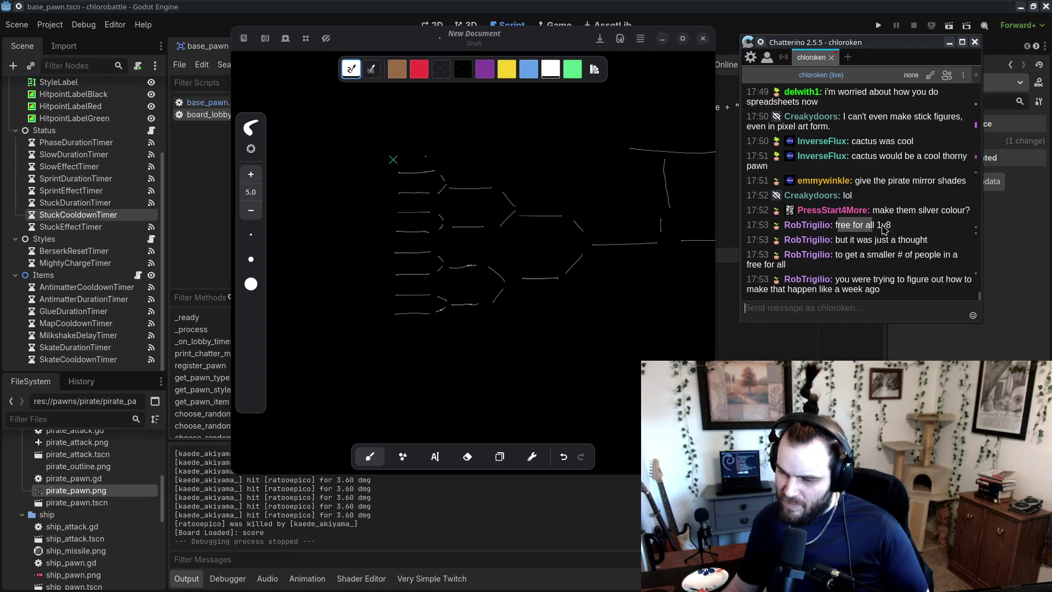
pyautogui.click(884, 229)
pyautogui.click(428, 240)
pyautogui.hotkey('ctrl', 'z')
pyautogui.moveTo(429, 240); pyautogui.dragTo(496, 223)
# - Draw a curve near the top and circle pairs of entry lines, then undo the stacked ovals
pyautogui.scroll(2, 499, 186)
pyautogui.moveTo(482, 129); pyautogui.dragTo(440, 153)
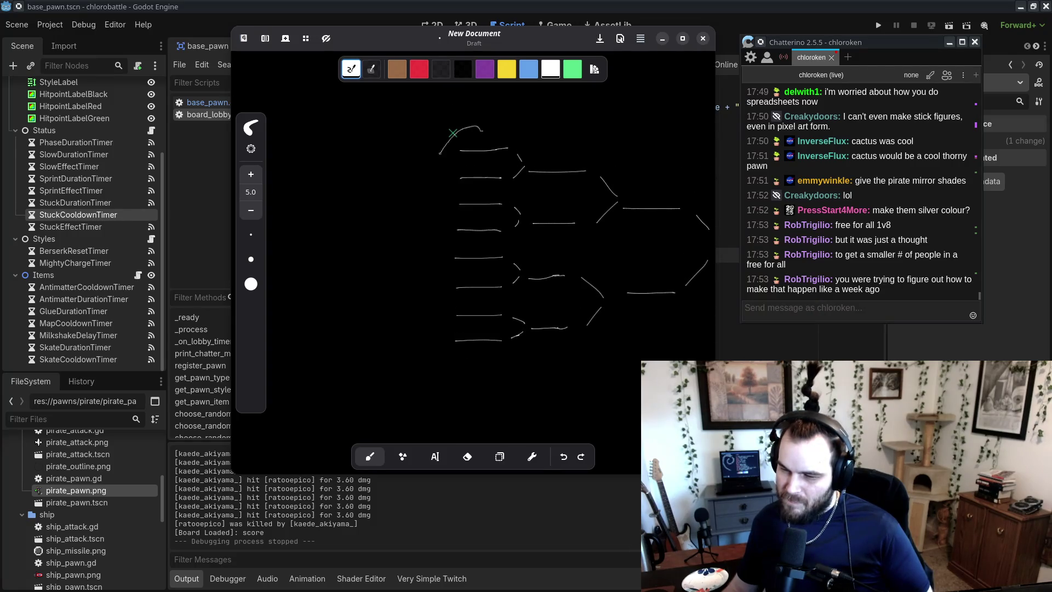
pyautogui.moveTo(490, 208)
pyautogui.mouseDown()
pyautogui.moveTo(466, 242)
pyautogui.moveTo(496, 200)
pyautogui.mouseUp()
pyautogui.moveTo(492, 245)
pyautogui.mouseDown()
pyautogui.moveTo(515, 296)
pyautogui.moveTo(490, 250)
pyautogui.mouseUp()
pyautogui.moveTo(501, 317)
pyautogui.mouseDown()
pyautogui.moveTo(474, 366)
pyautogui.moveTo(519, 360)
pyautogui.mouseUp()
pyautogui.hotkey('ctrl', 'z')
pyautogui.hotkey('ctrl', 'z')
pyautogui.hotkey('ctrl', 'z')
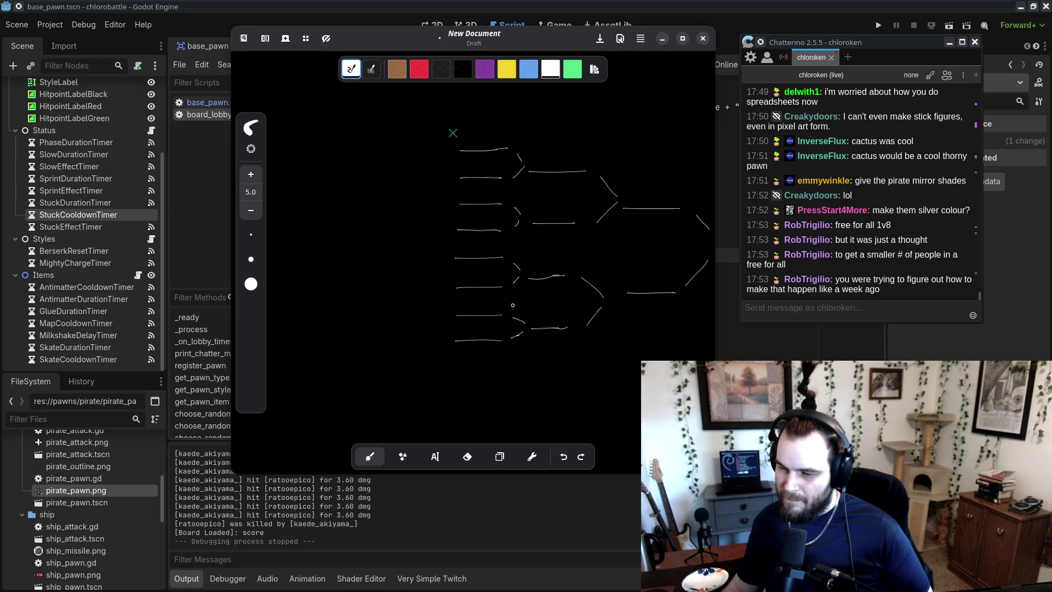
# - Circle the top two entry lines and the lower groups, dropping the second oval
pyautogui.moveTo(502, 131)
pyautogui.mouseDown()
pyautogui.moveTo(513, 177)
pyautogui.moveTo(471, 121)
pyautogui.mouseUp()
pyautogui.moveTo(486, 190)
pyautogui.mouseDown()
pyautogui.moveTo(510, 225)
pyautogui.moveTo(519, 221)
pyautogui.mouseUp()
pyautogui.hotkey('ctrl', 'z')
pyautogui.moveTo(435, 232); pyautogui.dragTo(439, 237)
pyautogui.moveTo(442, 295); pyautogui.dragTo(445, 299)
# - Draw a vertical line by the T-shaped final, undoing its arch stroke
pyautogui.hscroll(3, 481, 333)
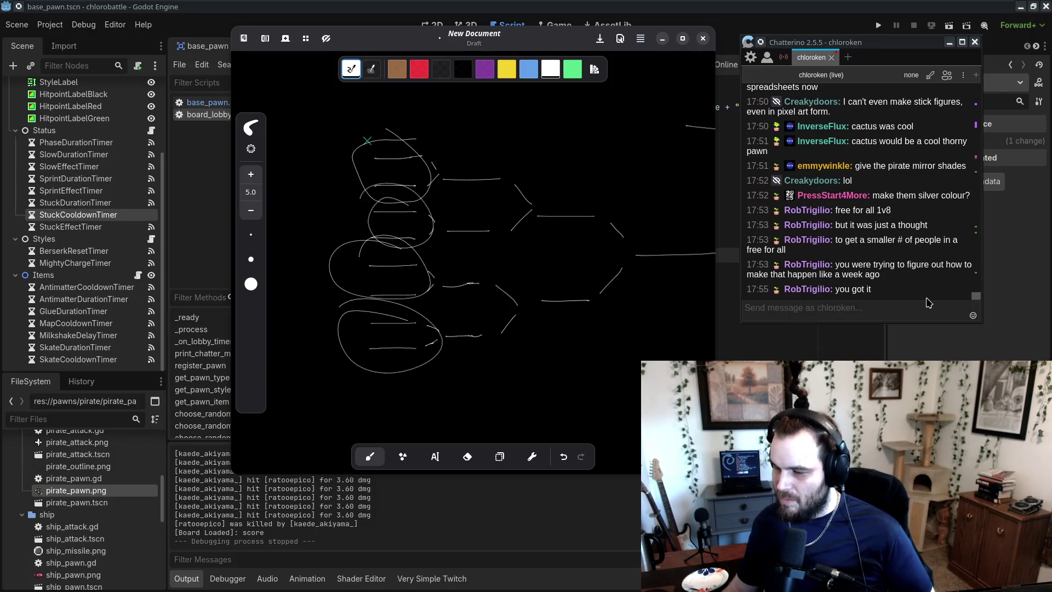
pyautogui.hscroll(-3, 486, 133)
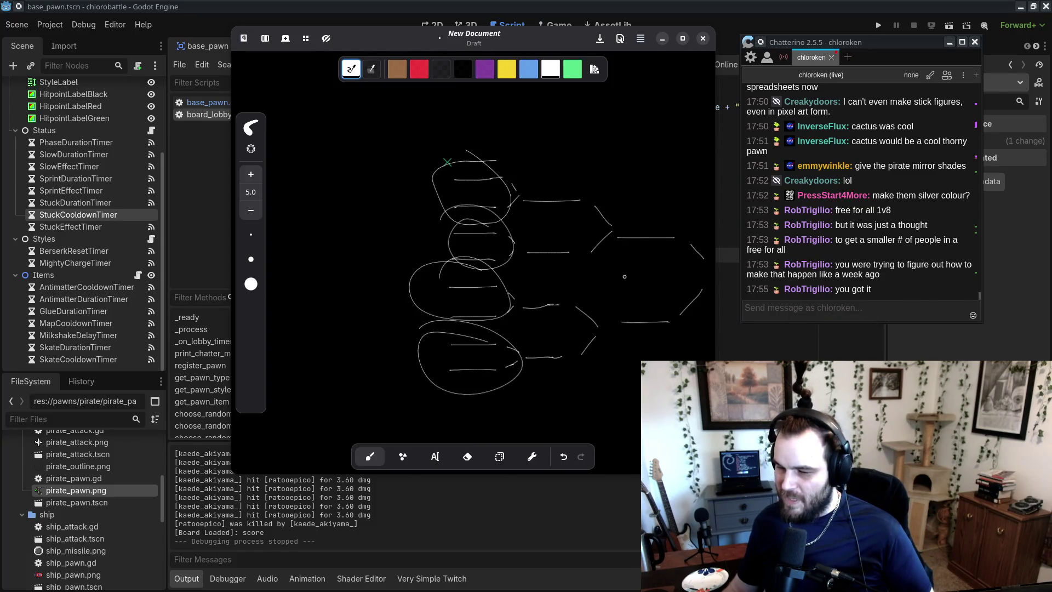
pyautogui.hscroll(8, 377, 285)
pyautogui.hscroll(-8, 377, 285)
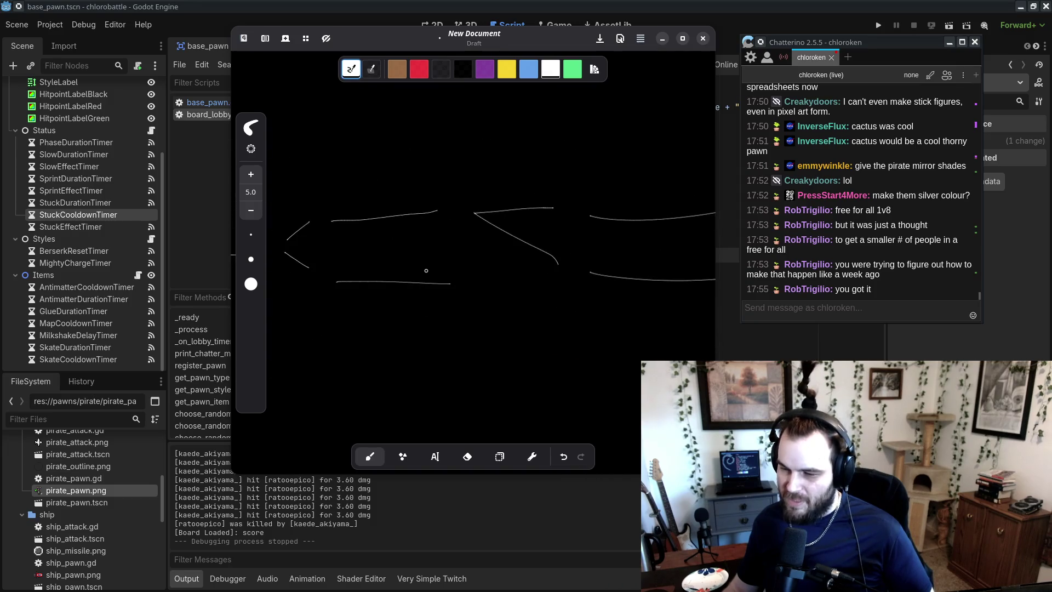
pyautogui.hscroll(10, 618, 372)
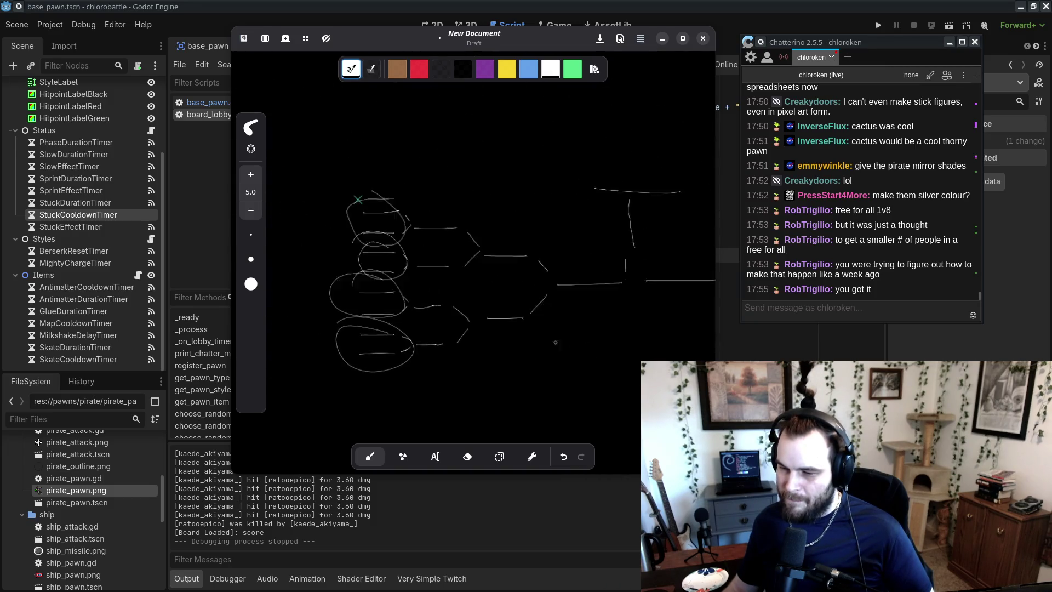
pyautogui.moveTo(374, 246)
pyautogui.mouseDown()
pyautogui.moveTo(381, 290)
pyautogui.moveTo(390, 262)
pyautogui.mouseUp()
pyautogui.hotkey('ctrl', 'z')
# - Add two horizontal lines extending the bracket and a connector joining them
pyautogui.hscroll(-10, 611, 294)
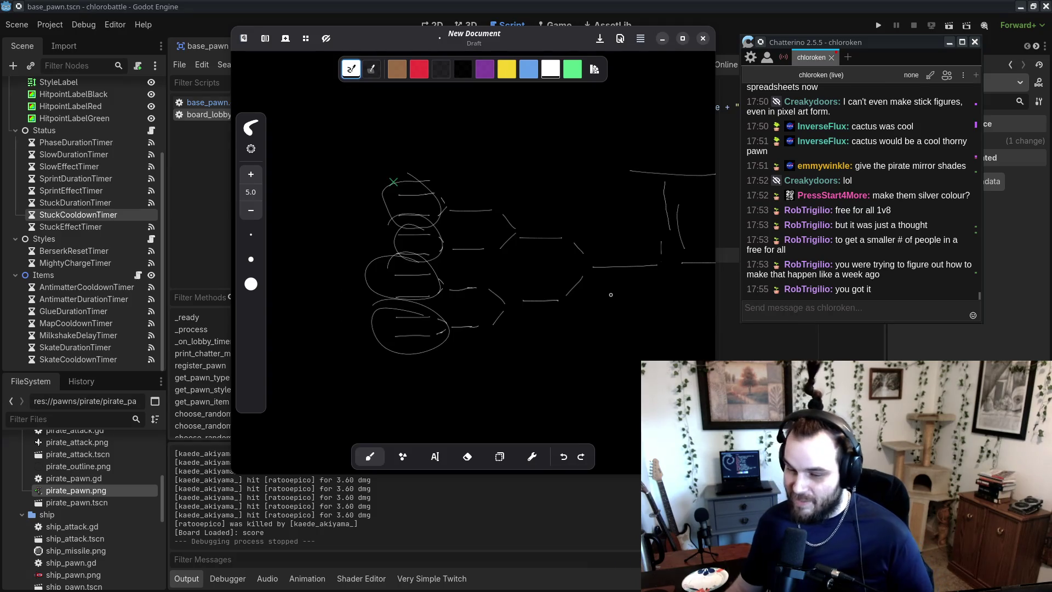
pyautogui.hscroll(5, 412, 226)
pyautogui.hscroll(-5, 412, 225)
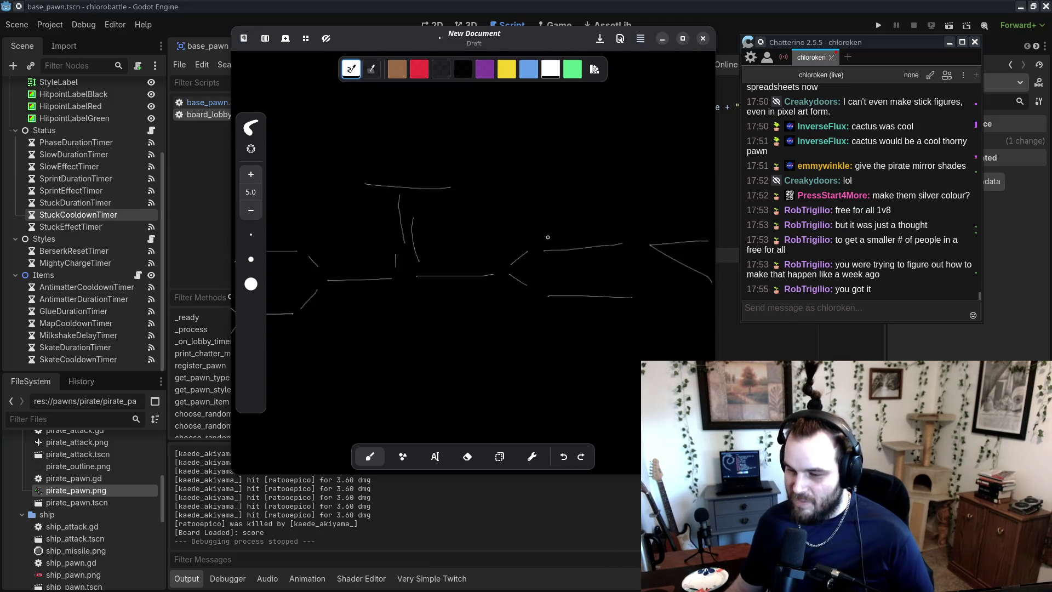
pyautogui.hscroll(6, 599, 258)
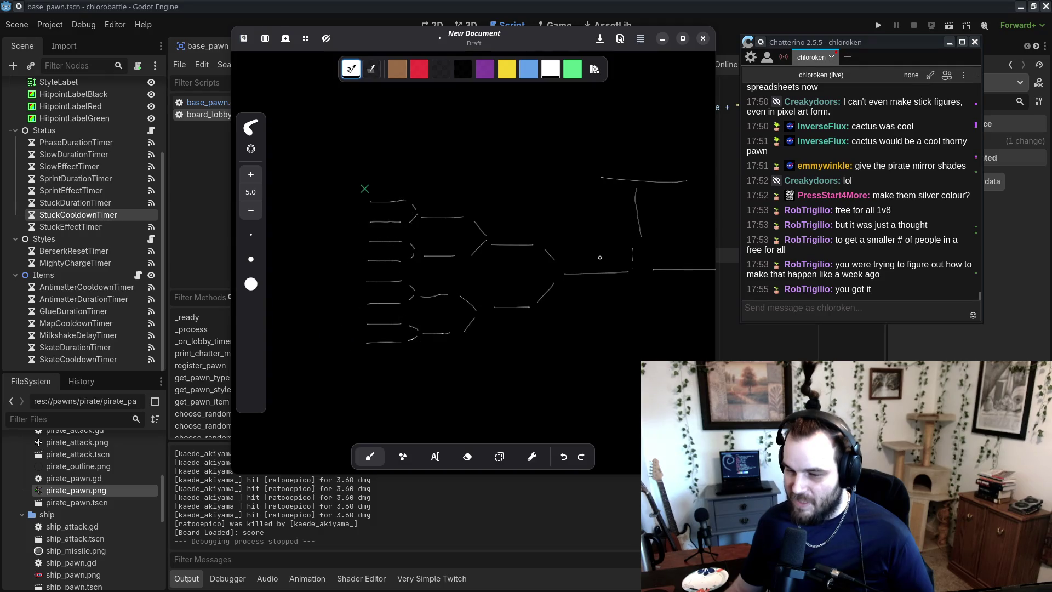
pyautogui.hscroll(2, 651, 251)
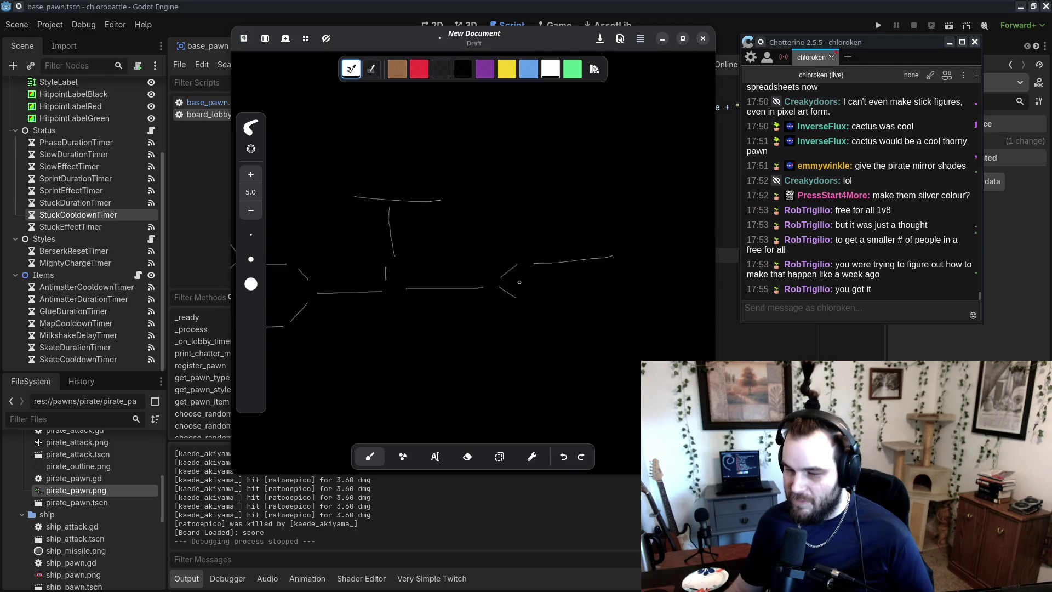
pyautogui.moveTo(577, 253); pyautogui.dragTo(625, 252)
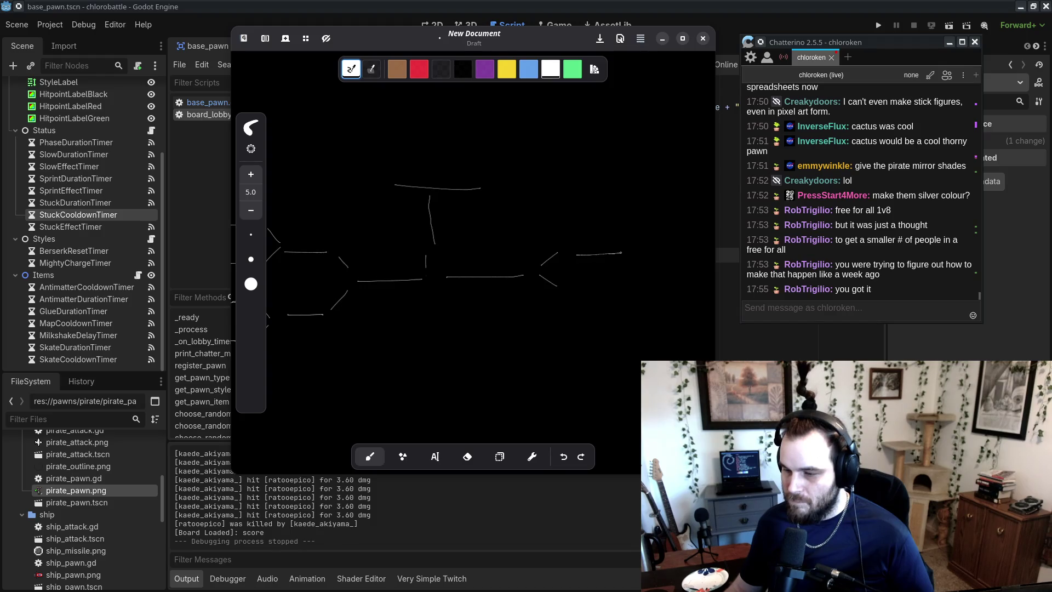
pyautogui.moveTo(577, 290); pyautogui.dragTo(634, 288)
pyautogui.hscroll(3, 510, 289)
pyautogui.hscroll(2, 510, 289)
pyautogui.moveTo(489, 250)
pyautogui.mouseDown()
pyautogui.moveTo(511, 250)
pyautogui.moveTo(500, 259)
pyautogui.moveTo(515, 268)
pyautogui.moveTo(582, 248)
pyautogui.mouseUp()
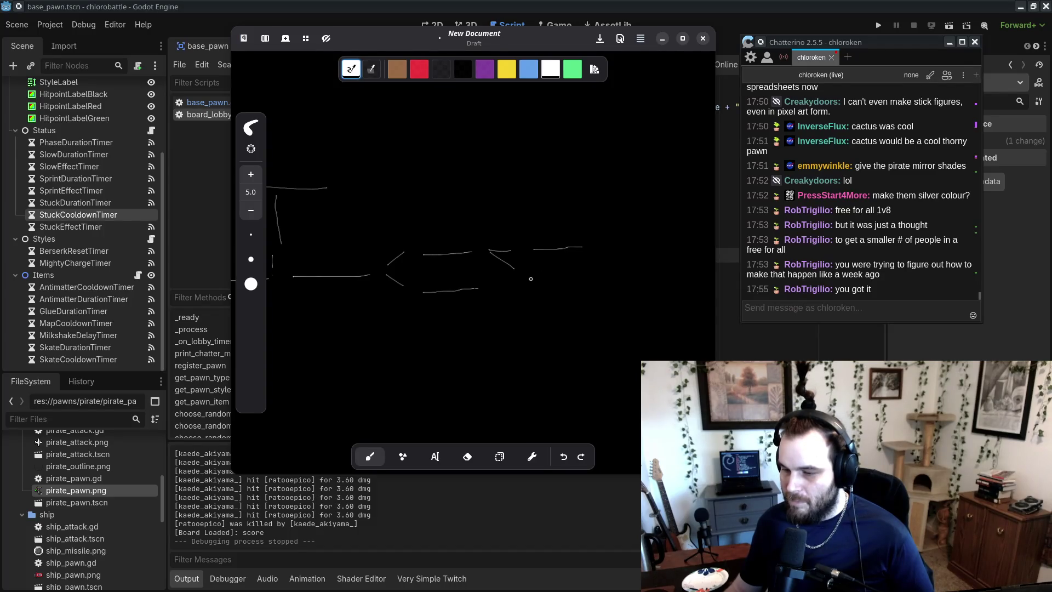
# - Move the Rnote window aside and hide the drawing to show the Godot script
pyautogui.hscroll(-7, 598, 278)
pyautogui.scroll(-3, 598, 278)
pyautogui.scroll(-2, 493, 263)
pyautogui.scroll(2, 423, 240)
pyautogui.hscroll(-1, 423, 239)
pyautogui.scroll(-1, 423, 239)
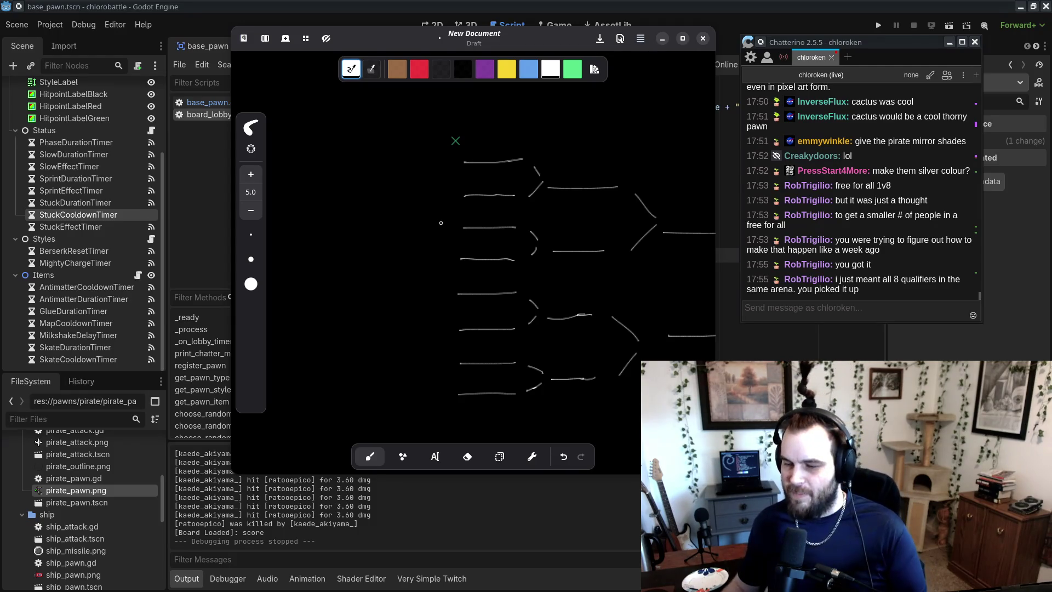
pyautogui.moveTo(586, 34); pyautogui.dragTo(9, 103)
pyautogui.hotkey('alt', 'Tab')
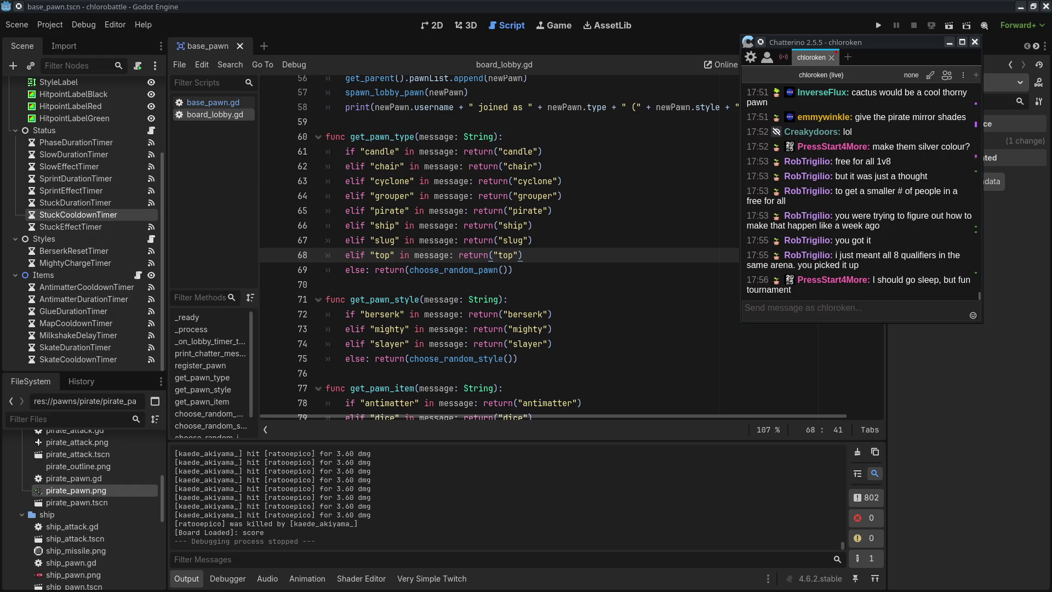
# - Bring up the wiki's Pawns page and select the Top pawn's flavour quote
pyautogui.hotkey('alt', 'Tab')
pyautogui.scroll(-20, 368, 202)
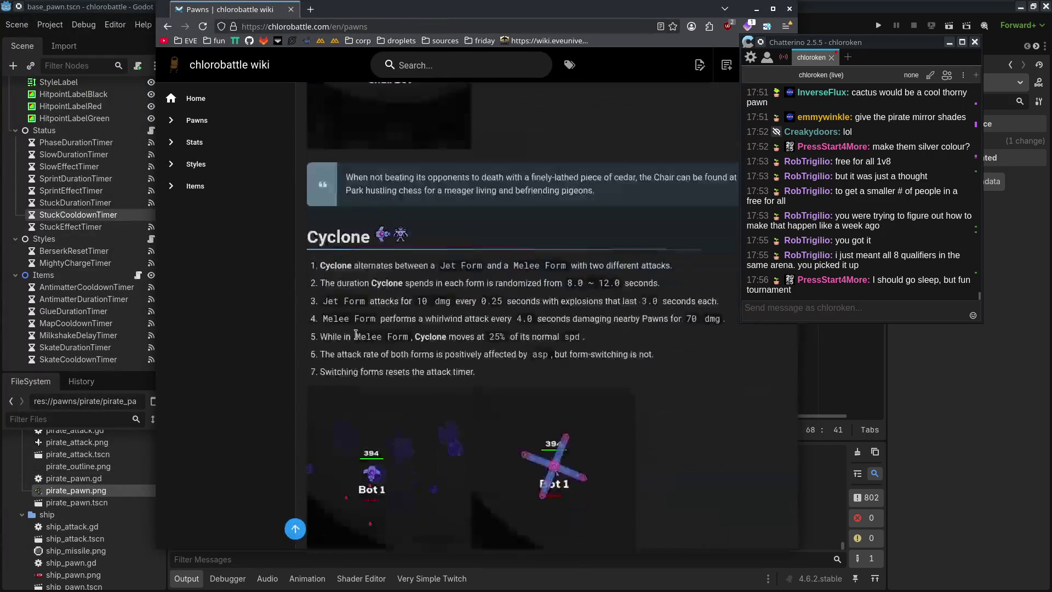
pyautogui.moveTo(343, 459)
pyautogui.mouseDown()
pyautogui.moveTo(643, 491)
pyautogui.moveTo(336, 466)
pyautogui.mouseUp()
# - Clear the quote selection, shift the wiki window left, and close the browser
pyautogui.click(643, 491)
pyautogui.click(336, 466)
pyautogui.moveTo(712, 9); pyautogui.dragTo(663, 8)
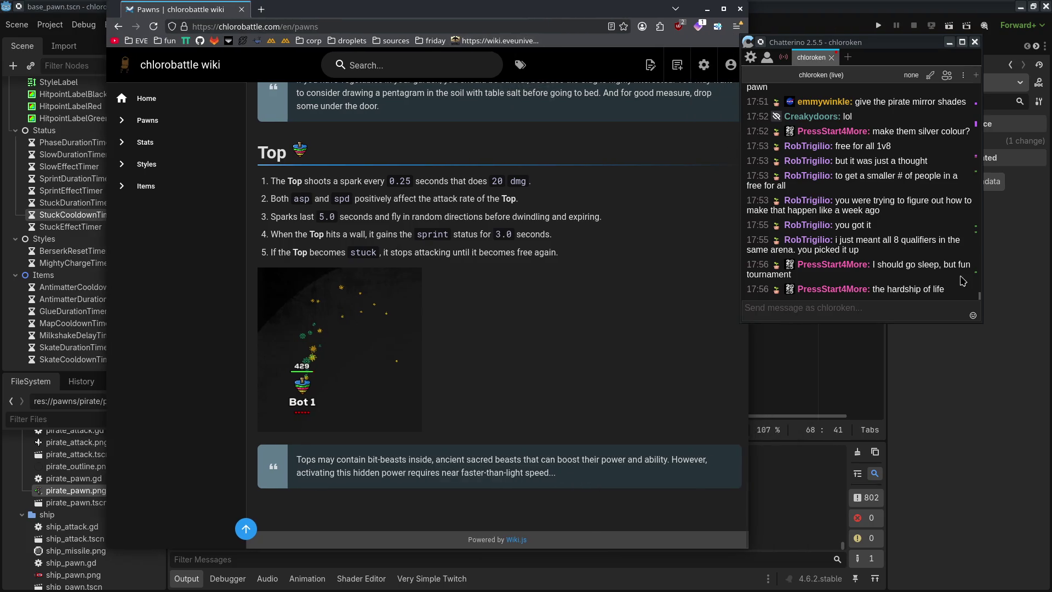
pyautogui.click(742, 9)
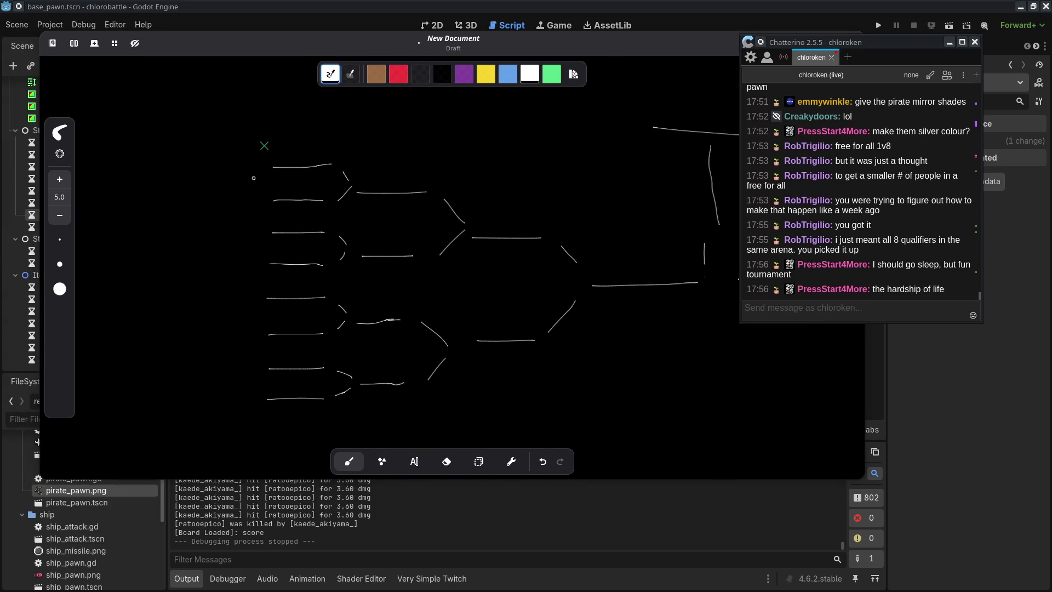
# - Write 1, 2 and 3 labels beside the entries, undoing the circle around the 3
pyautogui.moveTo(240, 173)
pyautogui.mouseDown()
pyautogui.moveTo(230, 191)
pyautogui.moveTo(238, 169)
pyautogui.mouseUp()
pyautogui.moveTo(221, 233)
pyautogui.mouseDown()
pyautogui.moveTo(236, 251)
pyautogui.moveTo(223, 227)
pyautogui.mouseUp()
pyautogui.moveTo(224, 313); pyautogui.dragTo(226, 330)
pyautogui.moveTo(221, 333)
pyautogui.mouseDown()
pyautogui.moveTo(233, 296)
pyautogui.moveTo(229, 337)
pyautogui.mouseUp()
pyautogui.hotkey('ctrl', 'z')
pyautogui.hotkey('ctrl', 'z')
pyautogui.hotkey('ctrl', 'z')
pyautogui.hotkey('ctrl', 'z')
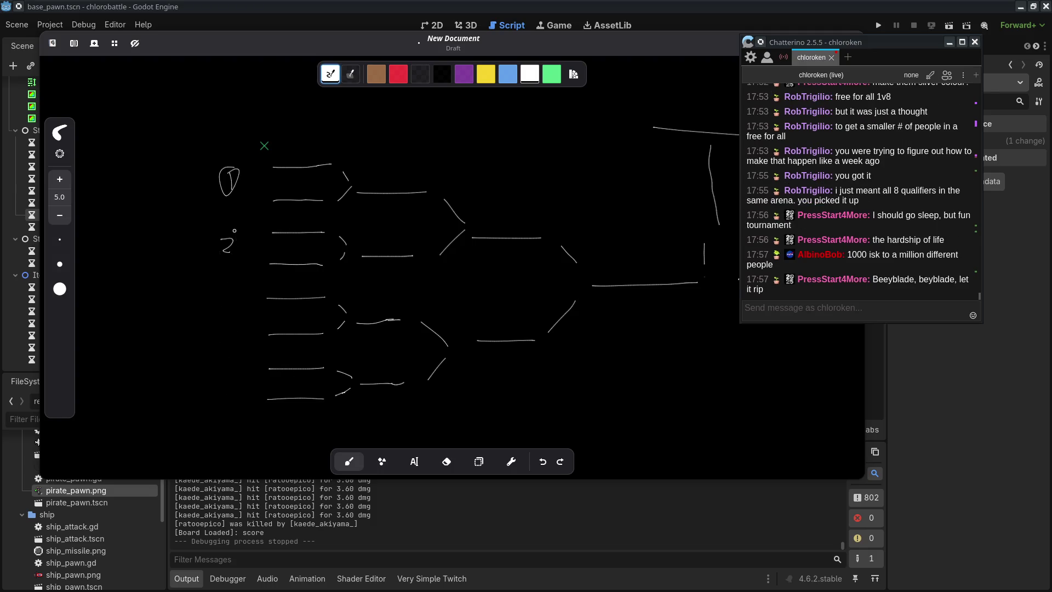
# - Redraw circled 1 and 2, brace the top and bottom four entries, and hide the drawing
pyautogui.moveTo(215, 202)
pyautogui.mouseDown()
pyautogui.moveTo(217, 222)
pyautogui.moveTo(219, 196)
pyautogui.mouseUp()
pyautogui.moveTo(200, 338); pyautogui.dragTo(214, 359)
pyautogui.moveTo(208, 319)
pyautogui.mouseDown()
pyautogui.moveTo(189, 337)
pyautogui.moveTo(208, 319)
pyautogui.mouseUp()
pyautogui.moveTo(244, 173); pyautogui.dragTo(230, 256)
pyautogui.moveTo(239, 302); pyautogui.dragTo(237, 363)
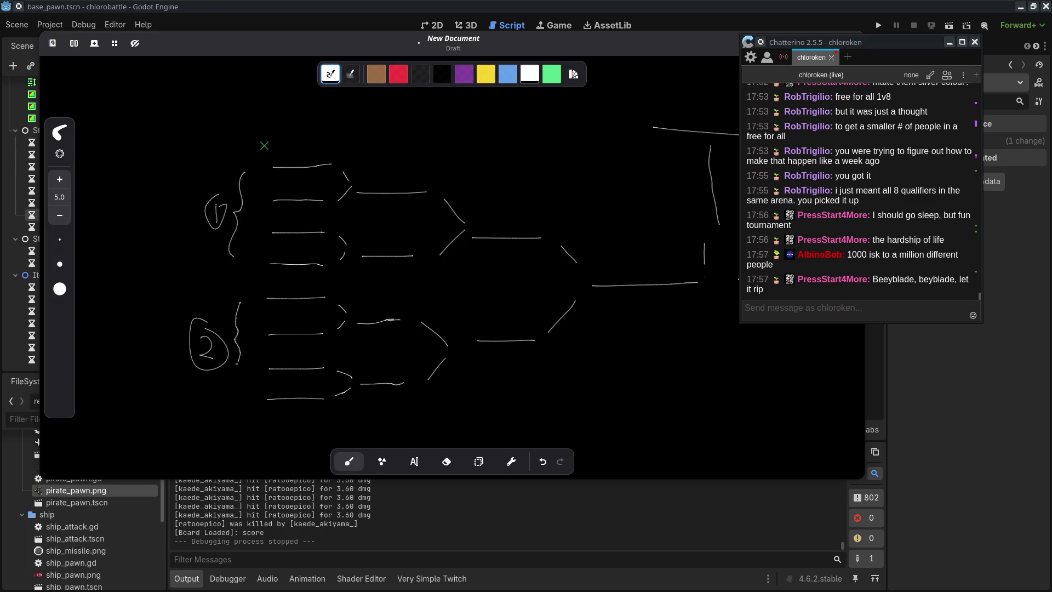
pyautogui.press('Escape')
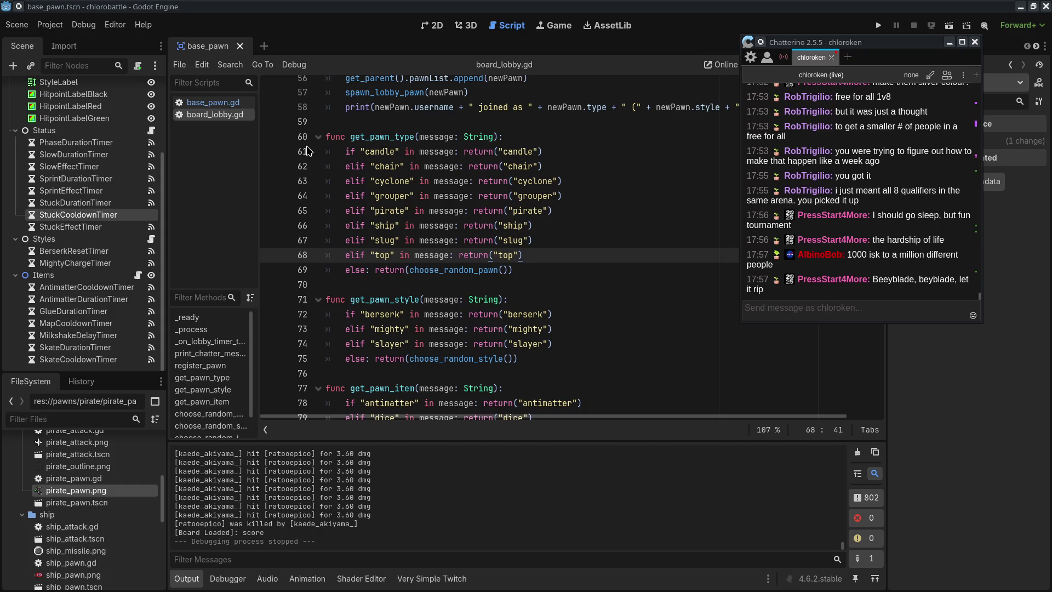
# - Move Chatterino off the Inspector, send !info in chat, and switch back to Rnote
pyautogui.click(899, 46)
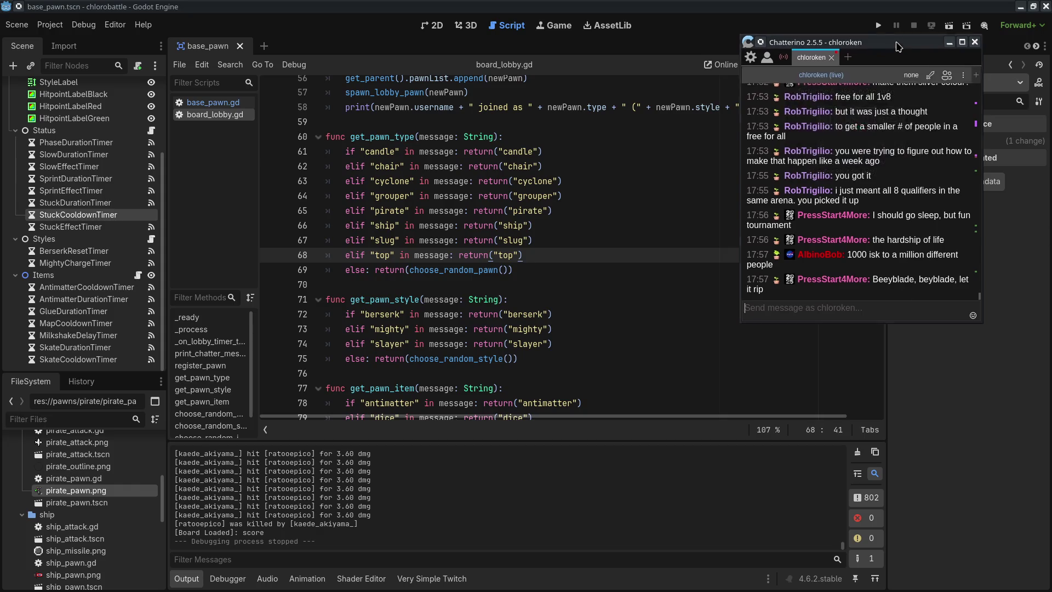
pyautogui.moveTo(899, 47); pyautogui.dragTo(925, 111)
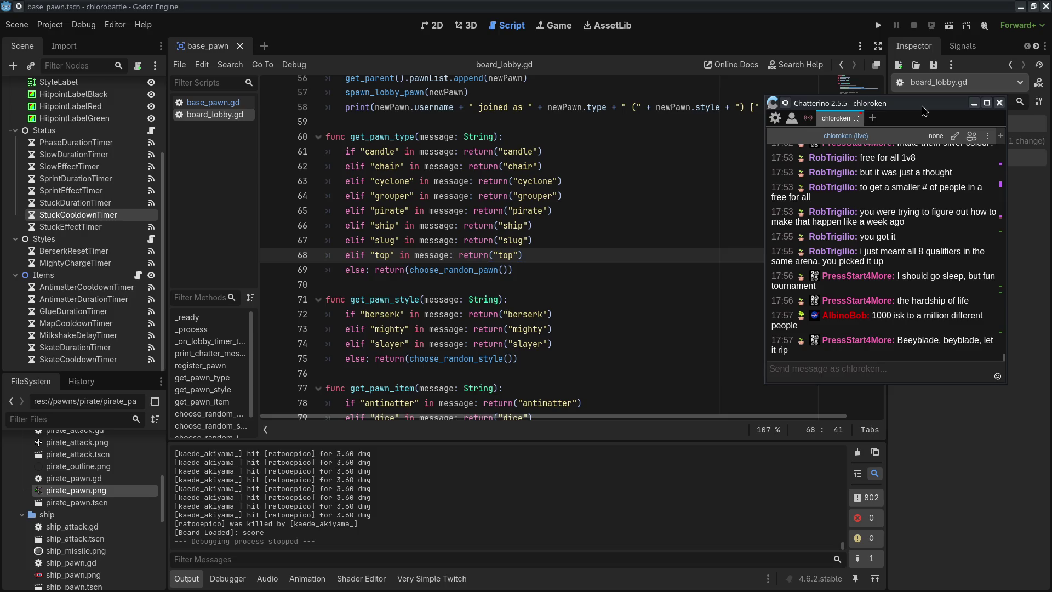
pyautogui.write('!info')
pyautogui.press('Return')
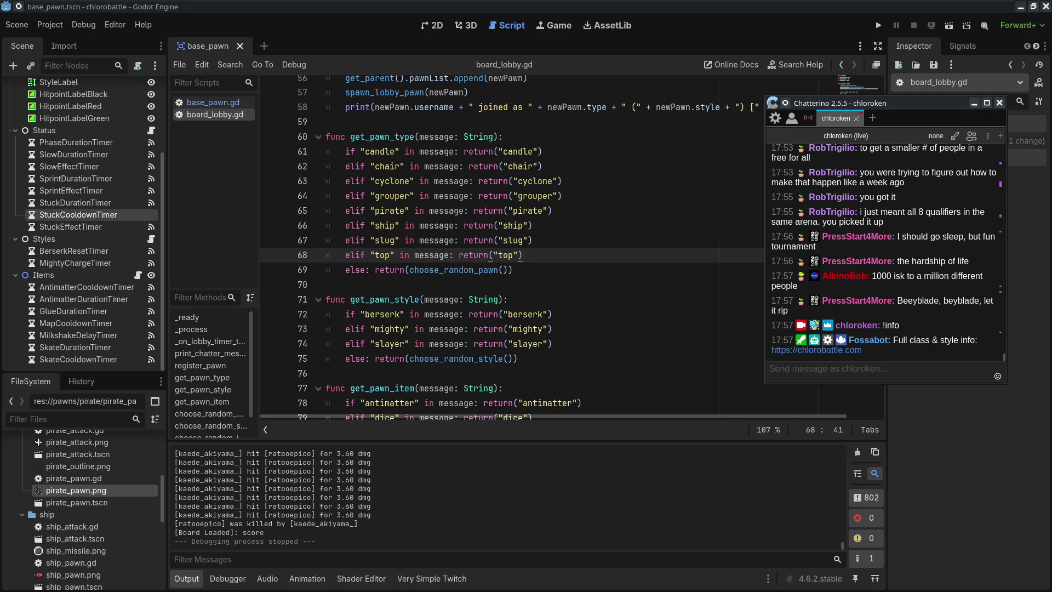
pyautogui.hotkey('alt', 'Tab')
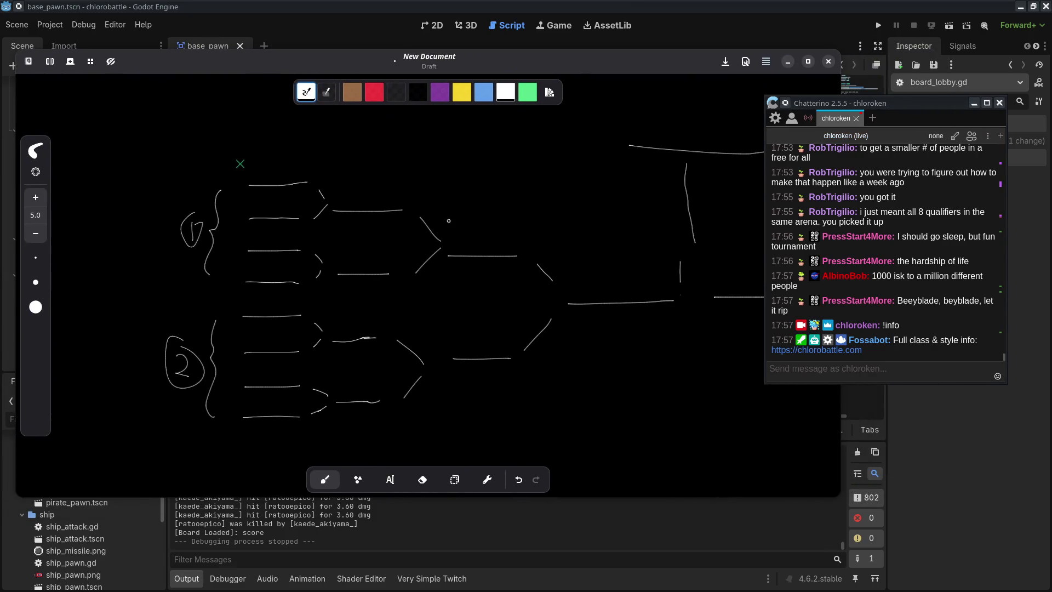
# - Try ovals around the left and middle bracket sections, undoing each one
pyautogui.moveTo(449, 221); pyautogui.dragTo(517, 207)
pyautogui.moveTo(331, 147)
pyautogui.mouseDown()
pyautogui.moveTo(304, 144)
pyautogui.moveTo(304, 444)
pyautogui.moveTo(284, 122)
pyautogui.mouseUp()
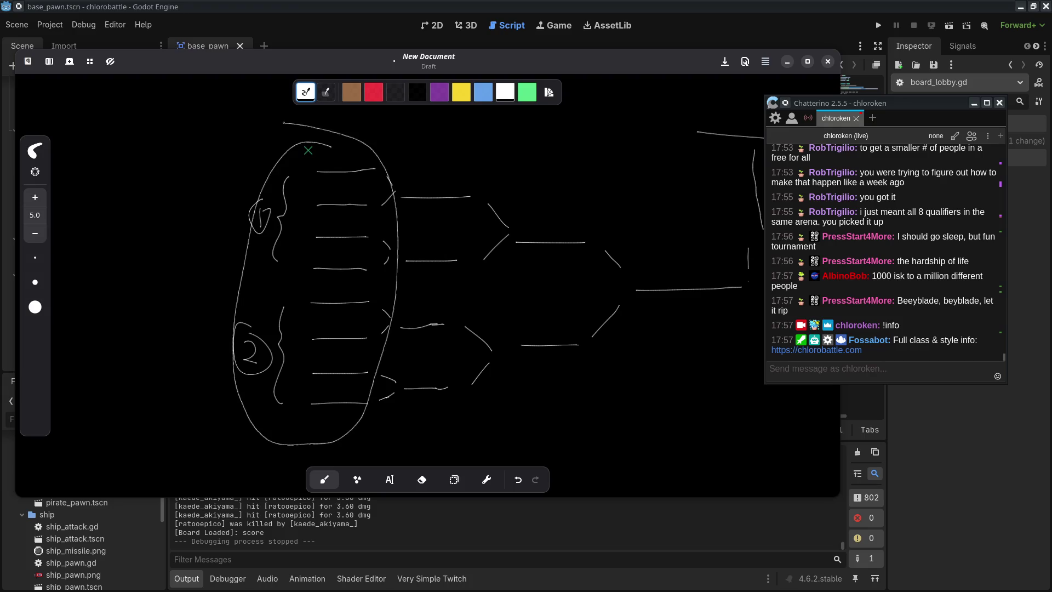
pyautogui.hotkey('ctrl', 'z')
pyautogui.moveTo(384, 274); pyautogui.dragTo(247, 274)
pyautogui.moveTo(270, 162)
pyautogui.mouseDown()
pyautogui.moveTo(257, 242)
pyautogui.moveTo(370, 163)
pyautogui.mouseUp()
pyautogui.hotkey('ctrl', 'z')
pyautogui.moveTo(338, 215); pyautogui.dragTo(153, 215)
pyautogui.moveTo(652, 189)
pyautogui.mouseDown()
pyautogui.moveTo(329, 356)
pyautogui.moveTo(384, 187)
pyautogui.mouseUp()
pyautogui.hotkey('ctrl', 'z')
# - Try larger ovals around the middle brackets near the 1 and 2 groups, removing each
pyautogui.moveTo(491, 330); pyautogui.dragTo(722, 336)
pyautogui.moveTo(543, 164)
pyautogui.mouseDown()
pyautogui.moveTo(630, 246)
pyautogui.moveTo(540, 186)
pyautogui.mouseUp()
pyautogui.hotkey('ctrl', 'z')
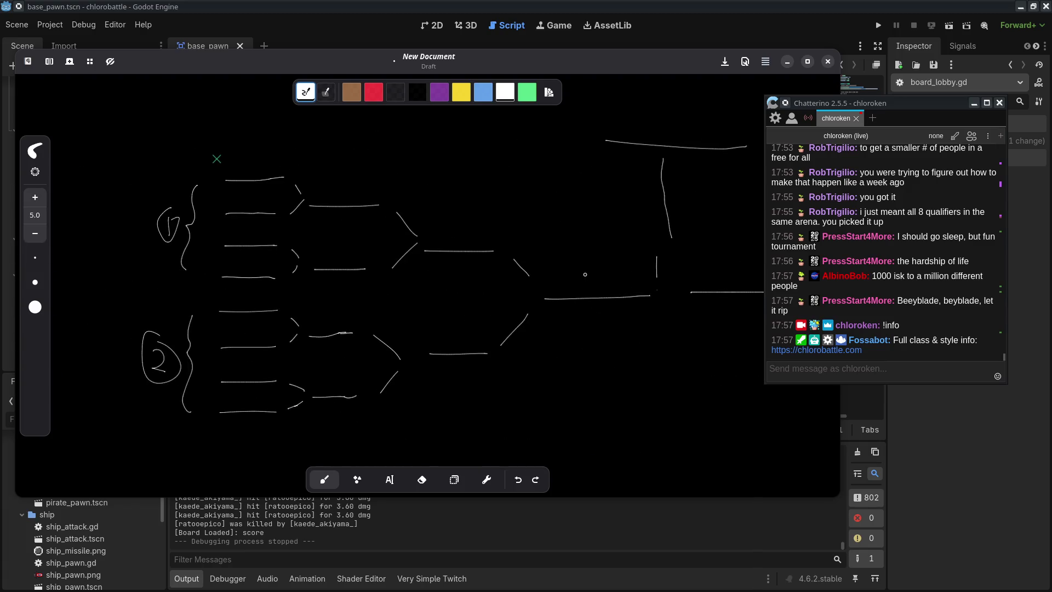
pyautogui.moveTo(593, 222)
pyautogui.mouseDown()
pyautogui.moveTo(564, 202)
pyautogui.moveTo(597, 220)
pyautogui.mouseUp()
pyautogui.hotkey('ctrl', 'z')
pyautogui.hscroll(10, 666, 249)
pyautogui.hotkey('ctrl', 'z')
pyautogui.moveTo(200, 339); pyautogui.dragTo(523, 330)
pyautogui.moveTo(315, 336); pyautogui.dragTo(554, 335)
pyautogui.moveTo(684, 245)
pyautogui.mouseDown()
pyautogui.moveTo(318, 241)
pyautogui.moveTo(493, 164)
pyautogui.mouseUp()
pyautogui.hotkey('ctrl', 'z')
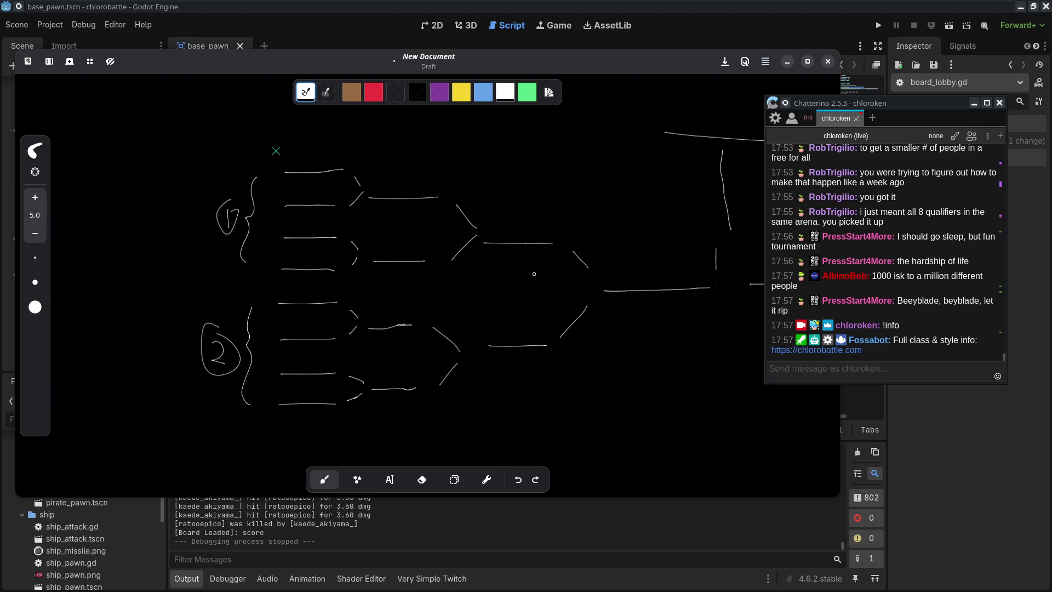
# - Handwrite '1b ISK' in the open space above the bracket
pyautogui.moveTo(407, 324)
pyautogui.mouseDown()
pyautogui.moveTo(199, 357)
pyautogui.moveTo(196, 477)
pyautogui.mouseUp()
pyautogui.moveTo(452, 138)
pyautogui.mouseDown()
pyautogui.moveTo(453, 162)
pyautogui.moveTo(486, 162)
pyautogui.moveTo(497, 133)
pyautogui.mouseUp()
pyautogui.moveTo(476, 167); pyautogui.dragTo(505, 161)
pyautogui.moveTo(528, 137)
pyautogui.mouseDown()
pyautogui.moveTo(526, 158)
pyautogui.moveTo(539, 159)
pyautogui.mouseUp()
pyautogui.moveTo(450, 216); pyautogui.dragTo(495, 201)
pyautogui.moveTo(495, 130); pyautogui.dragTo(498, 122)
pyautogui.hotkey('ctrl', 'z')
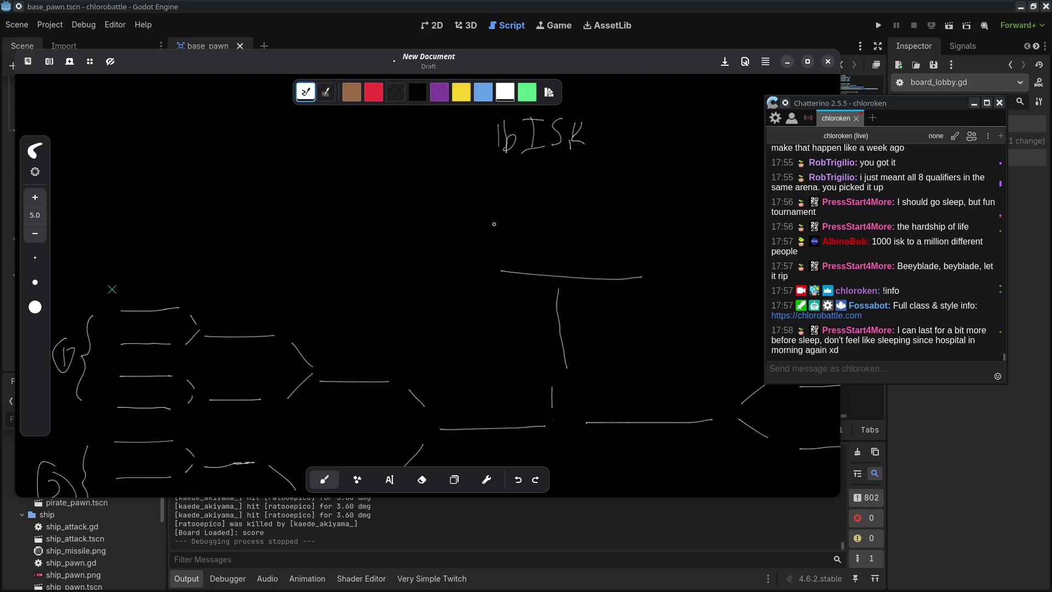
# - Pan the bracket sketch and shrink the Rnote window, nudging it slightly right
pyautogui.scroll(-3, 485, 223)
pyautogui.hscroll(-1, 485, 224)
pyautogui.hscroll(-8, 449, 252)
pyautogui.hscroll(-3, 276, 284)
pyautogui.scroll(-2, 276, 284)
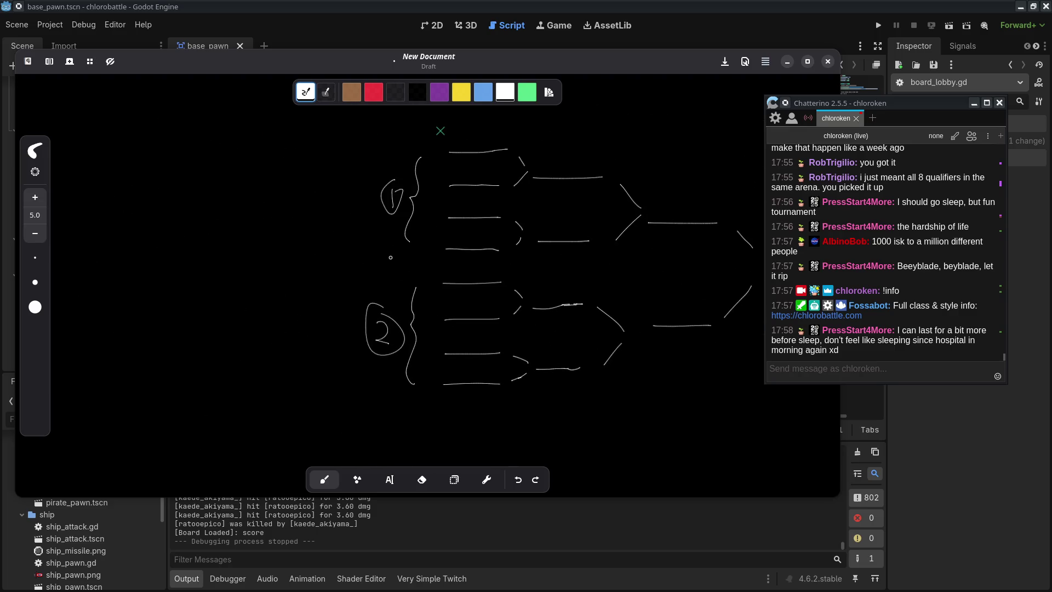
pyautogui.moveTo(840, 48); pyautogui.dragTo(668, 44)
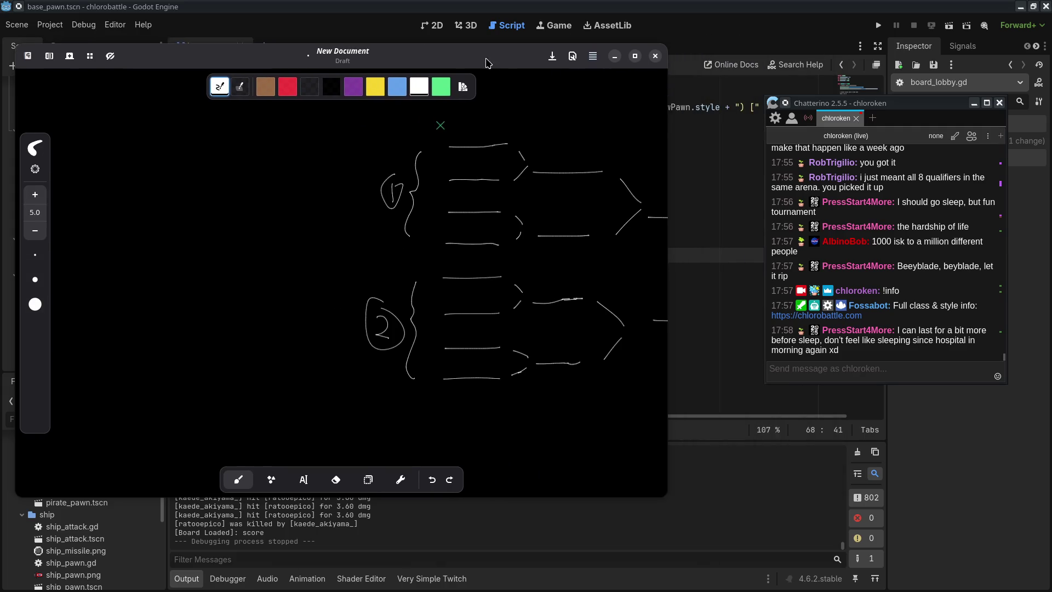
pyautogui.moveTo(487, 63); pyautogui.dragTo(525, 54)
# - Hide the Rnote sketch so Godot's board_lobby.gd script is visible again
pyautogui.hscroll(8, 454, 241)
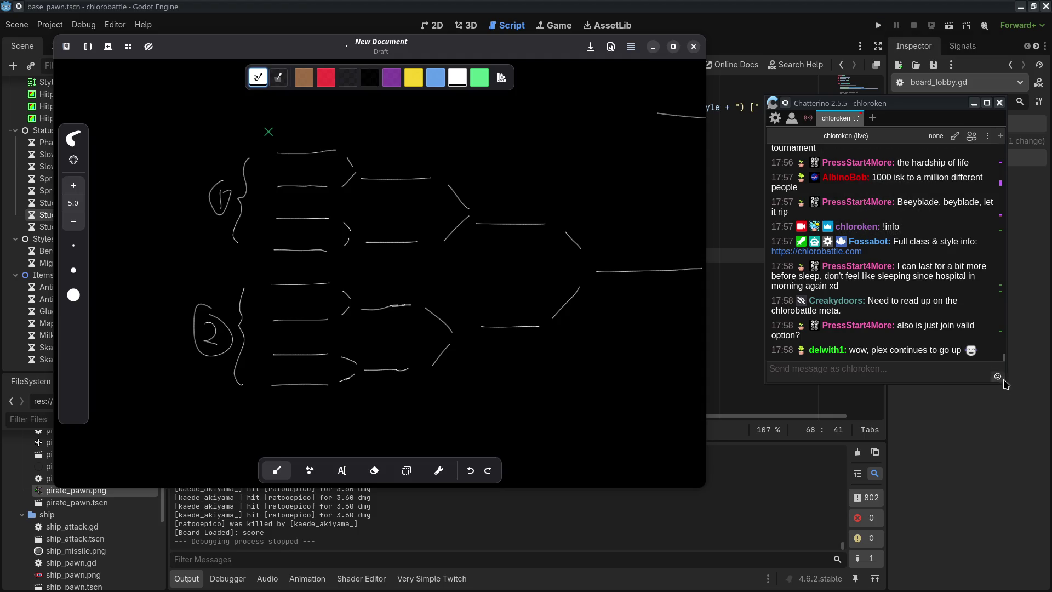
pyautogui.click(916, 330)
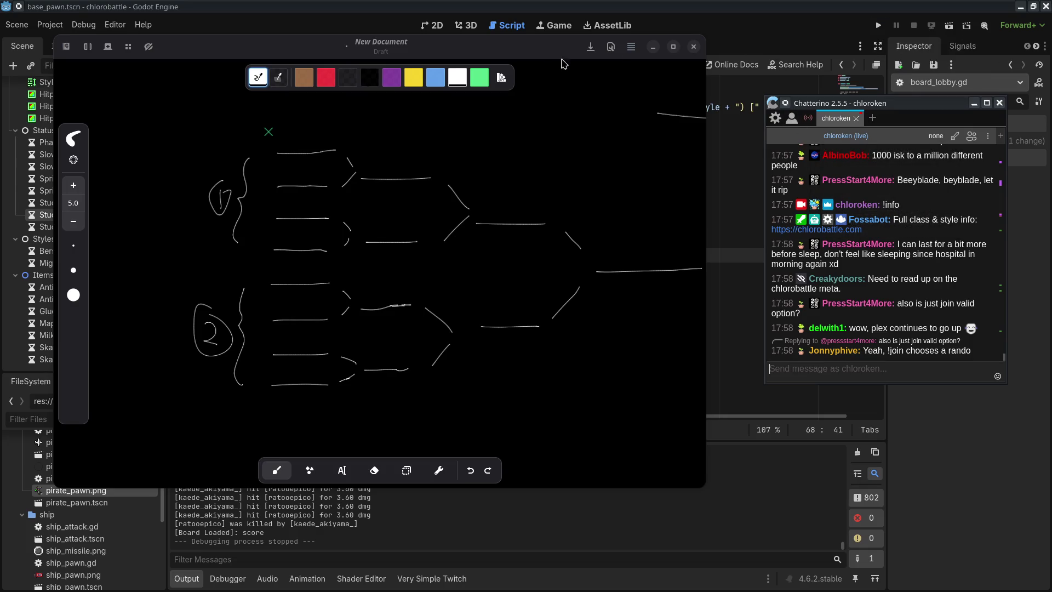
pyautogui.press('Escape')
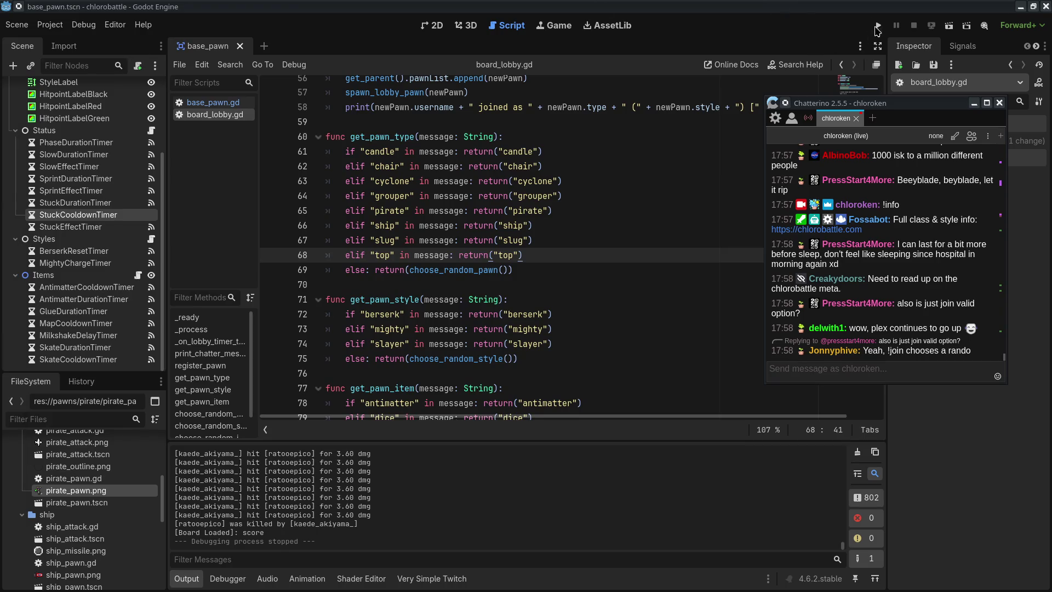
# - Run Chlorobattle and close the localhost browser window it opens, leaving the lobby countdown showing
pyautogui.click(878, 25)
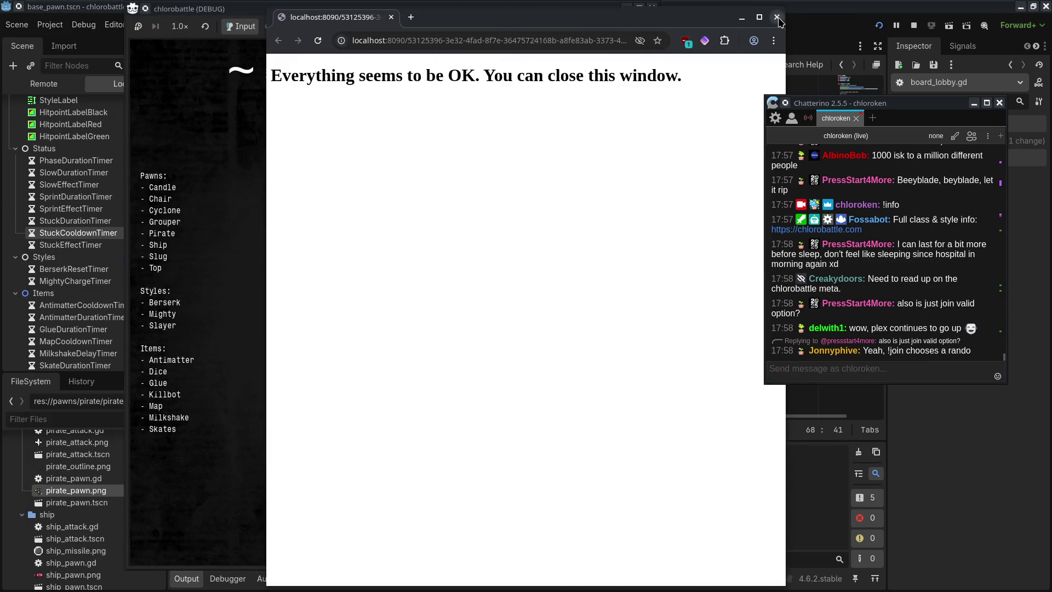
pyautogui.click(777, 17)
pyautogui.click(929, 374)
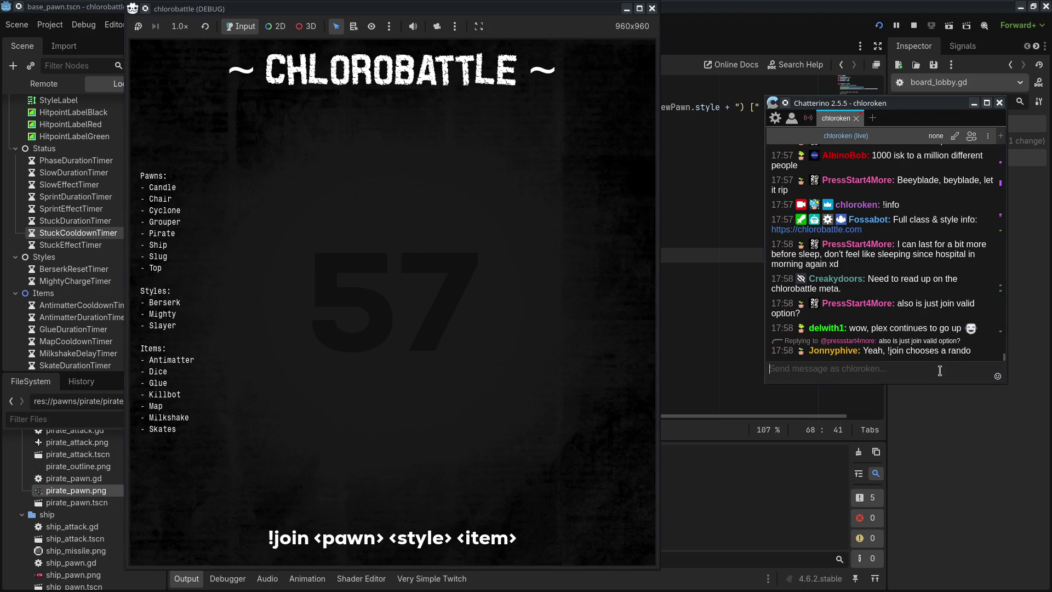
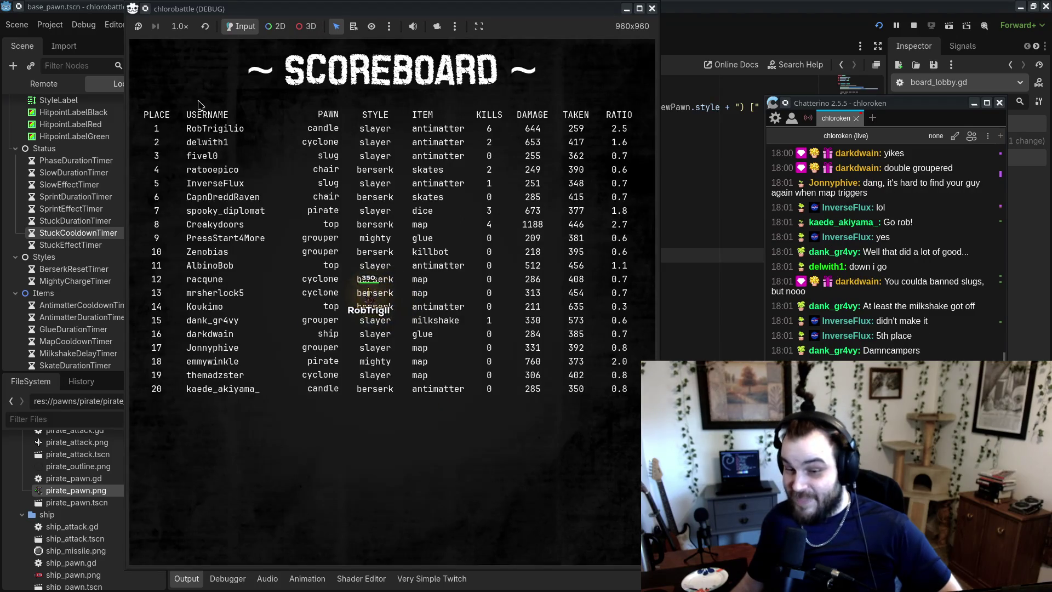
# - Handwrite the scoreboard's first- to fourth-place usernames in green on the group 1 bracket lines
pyautogui.hotkey('alt', 'Tab')
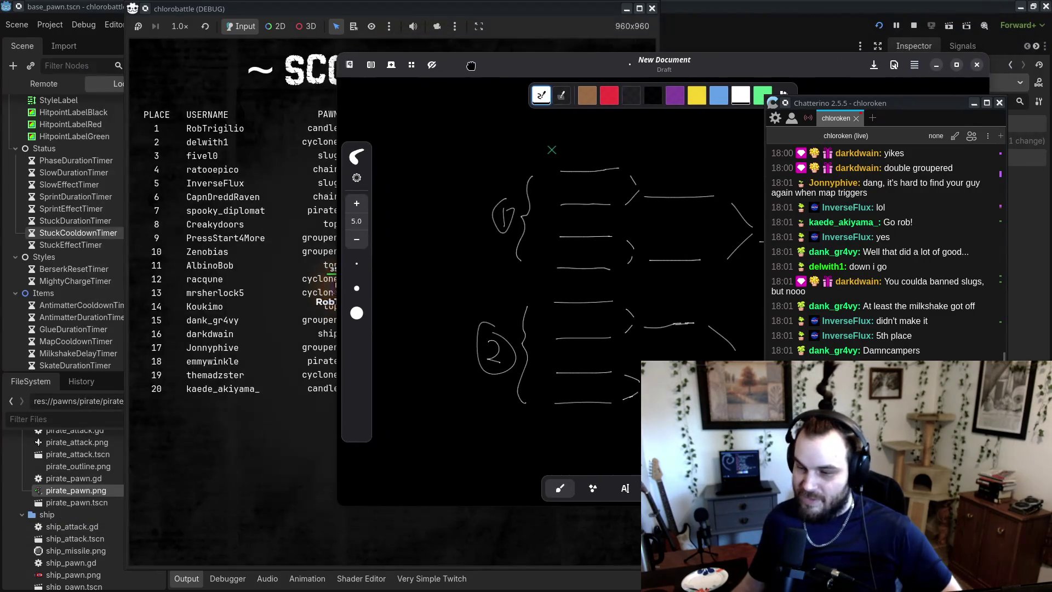
pyautogui.scroll(3, 615, 197)
pyautogui.scroll(5, 614, 196)
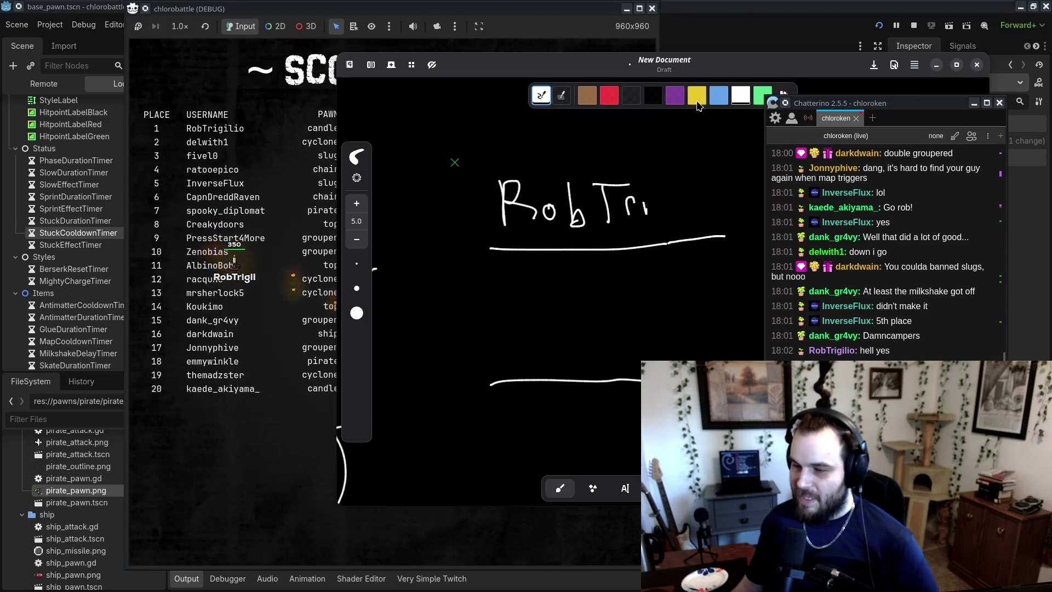
pyautogui.moveTo(487, 184)
pyautogui.mouseDown()
pyautogui.moveTo(491, 219)
pyautogui.moveTo(537, 208)
pyautogui.mouseUp()
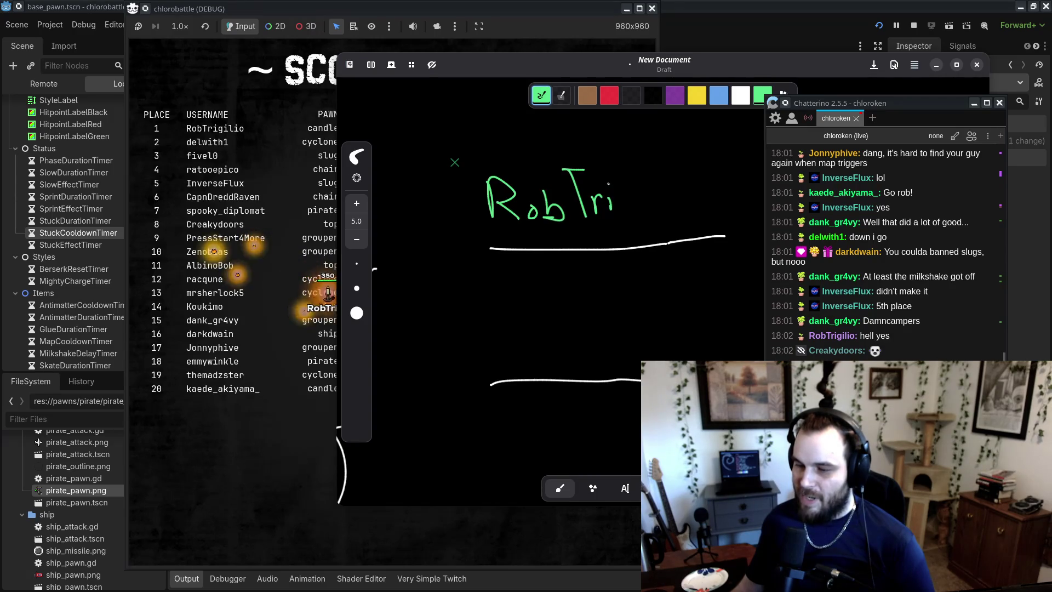
pyautogui.scroll(-3, 537, 230)
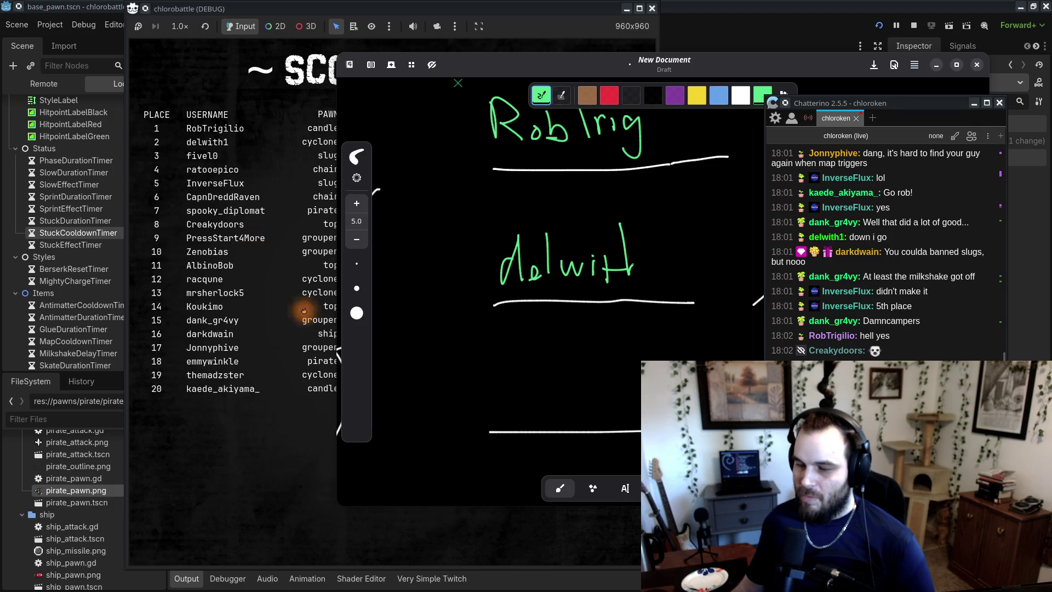
pyautogui.scroll(-5, 528, 282)
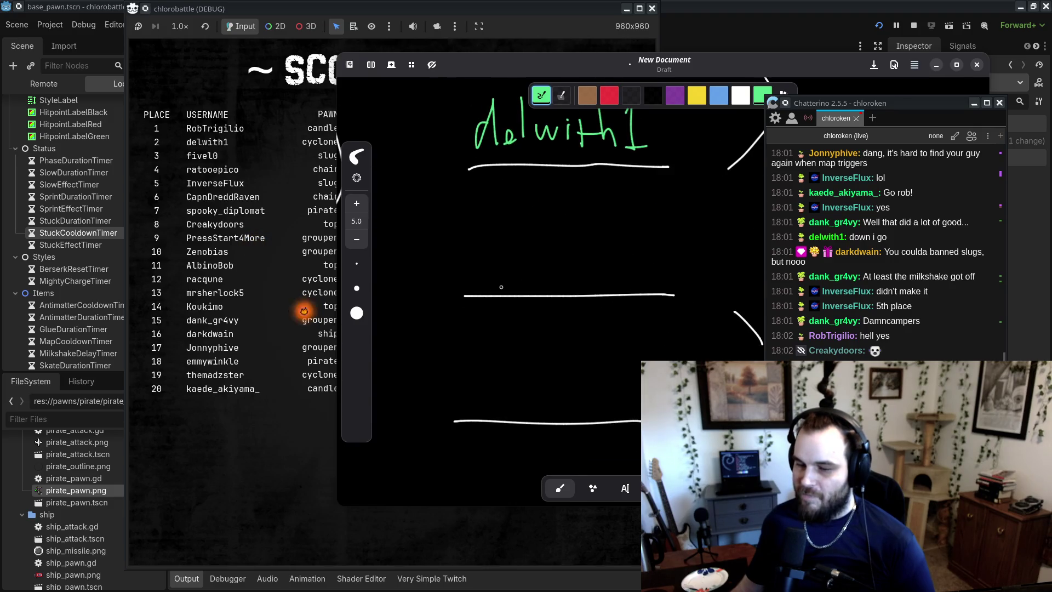
pyautogui.moveTo(524, 260); pyautogui.dragTo(542, 259)
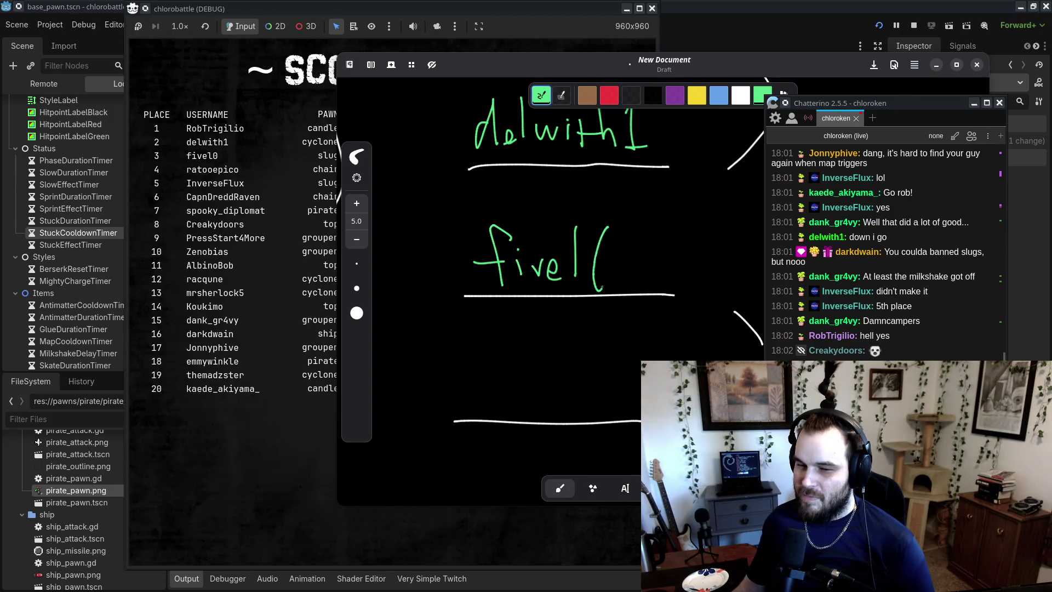
pyautogui.scroll(-5, 566, 185)
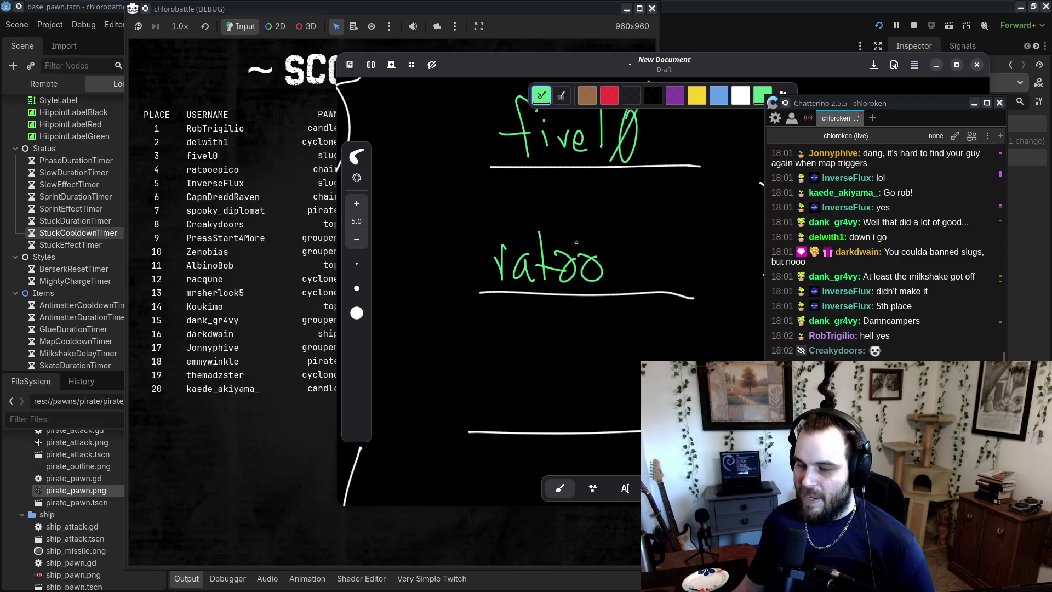
pyautogui.scroll(-3, 576, 242)
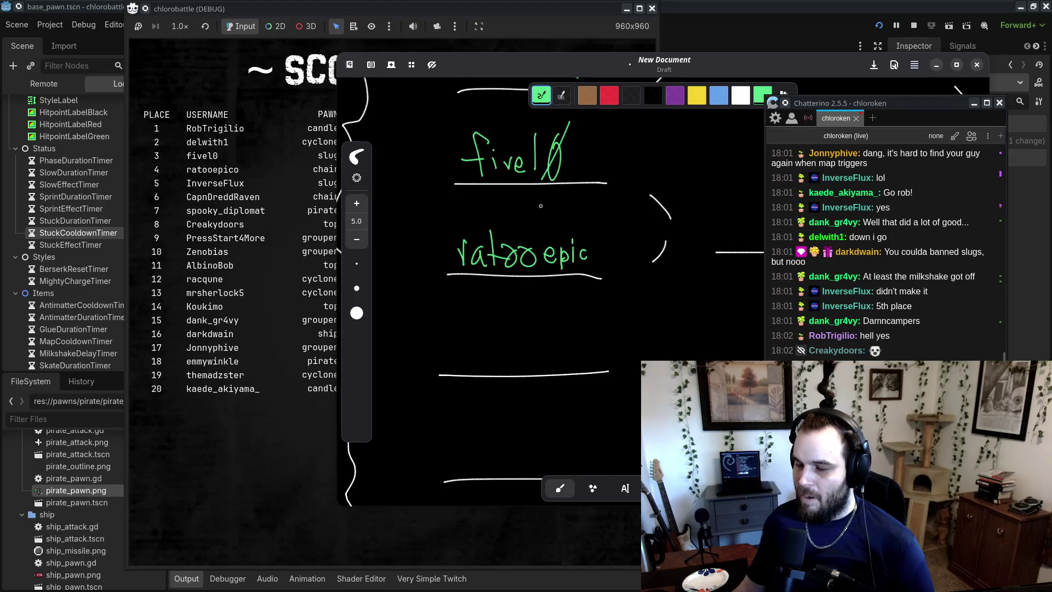
pyautogui.scroll(-4, 541, 206)
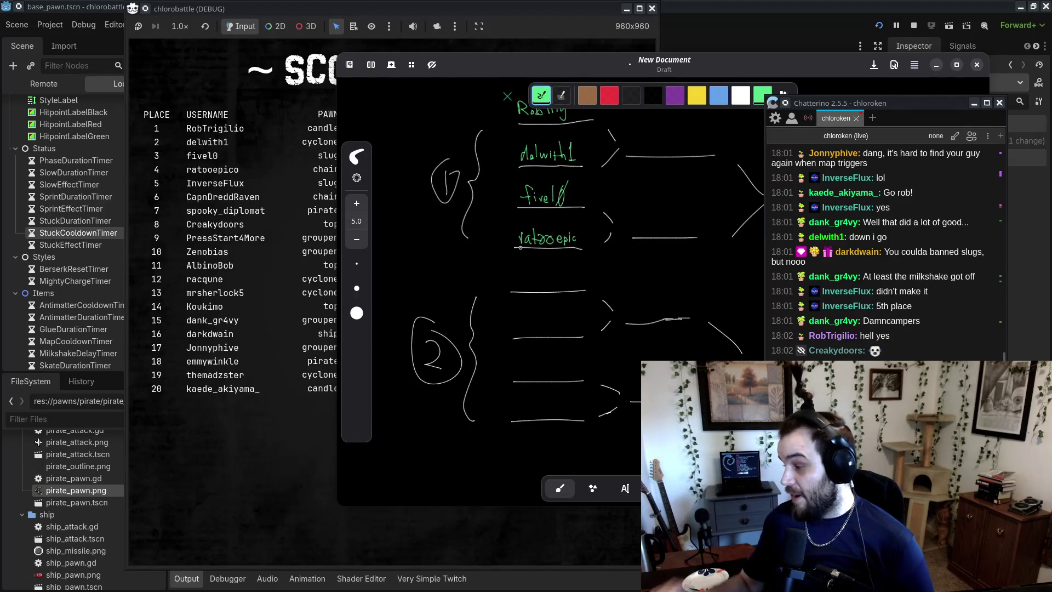
pyautogui.click(303, 408)
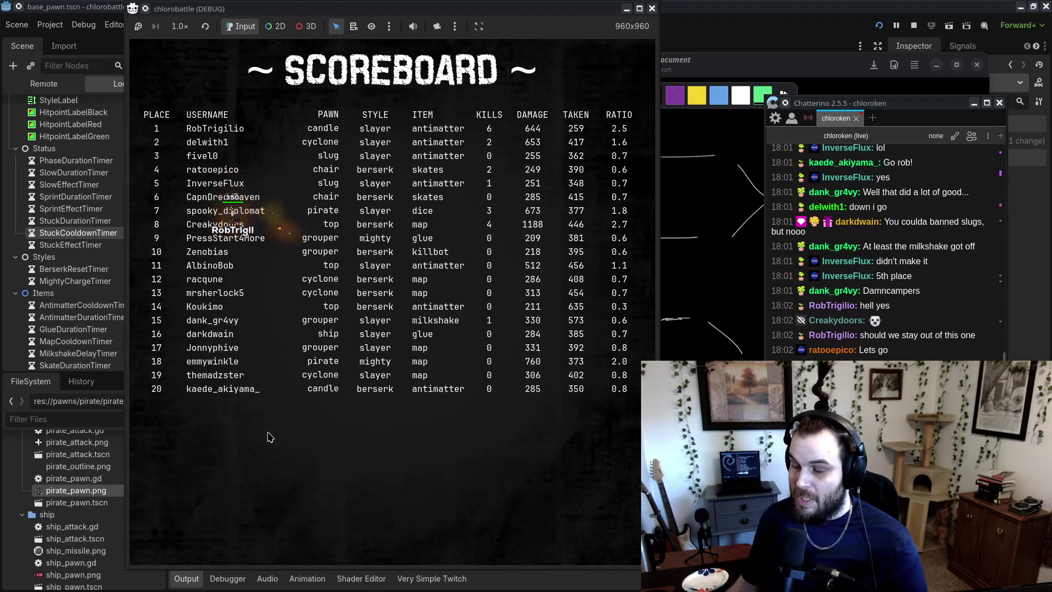
# - Label the first two qualifiers in the bracket with their pawns, candle and cyclone
pyautogui.click(826, 62)
pyautogui.scroll(-3, 677, 149)
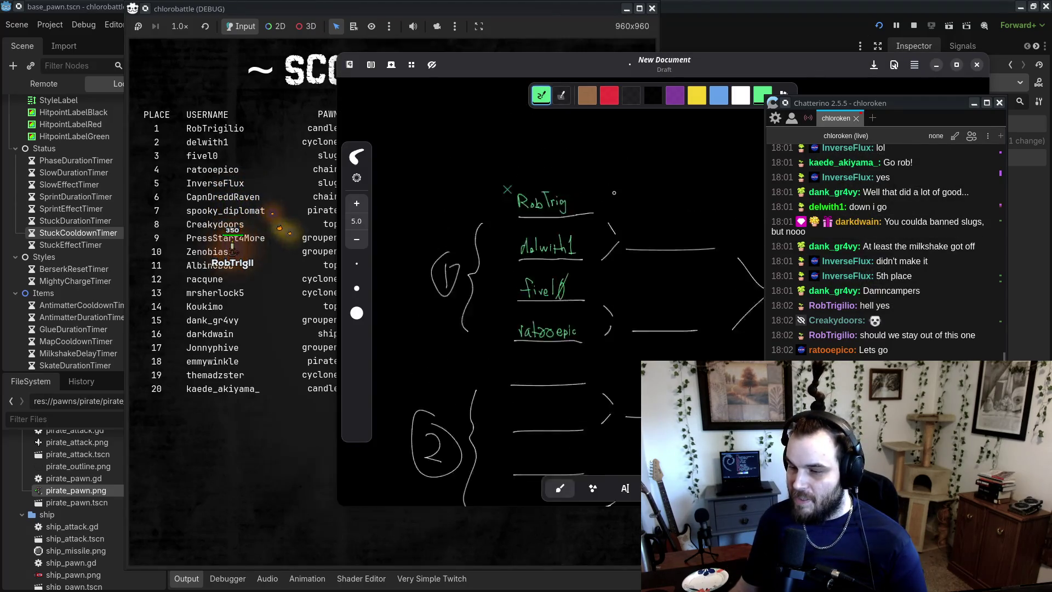
pyautogui.scroll(3, 548, 230)
pyautogui.scroll(3, 536, 241)
pyautogui.scroll(3, 540, 230)
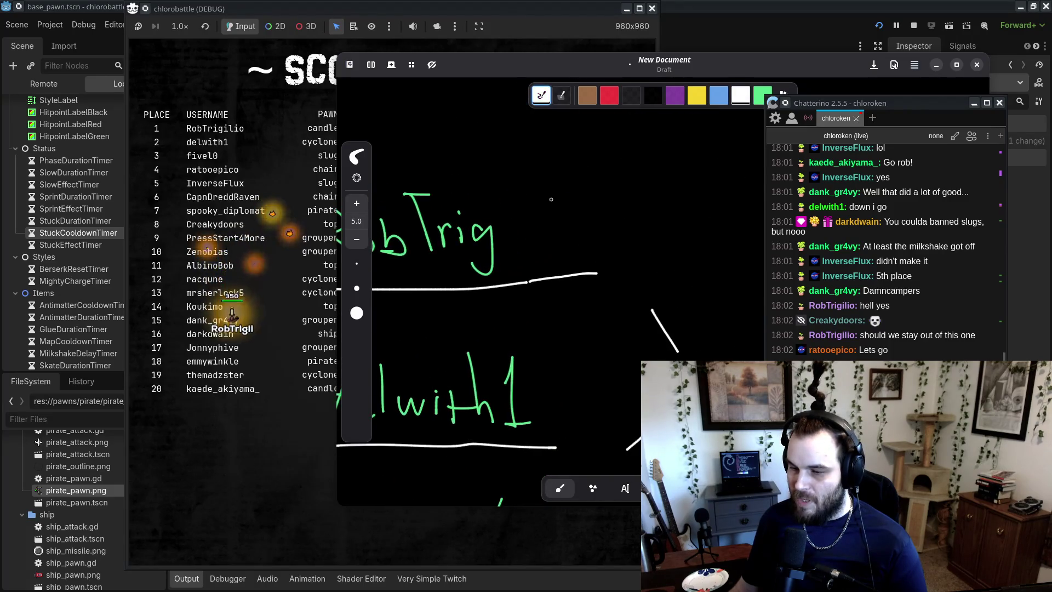
pyautogui.moveTo(550, 184); pyautogui.dragTo(606, 195)
pyautogui.scroll(-3, 548, 274)
pyautogui.moveTo(536, 210)
pyautogui.mouseDown()
pyautogui.moveTo(531, 220)
pyautogui.moveTo(548, 228)
pyautogui.moveTo(576, 207)
pyautogui.moveTo(598, 209)
pyautogui.mouseUp()
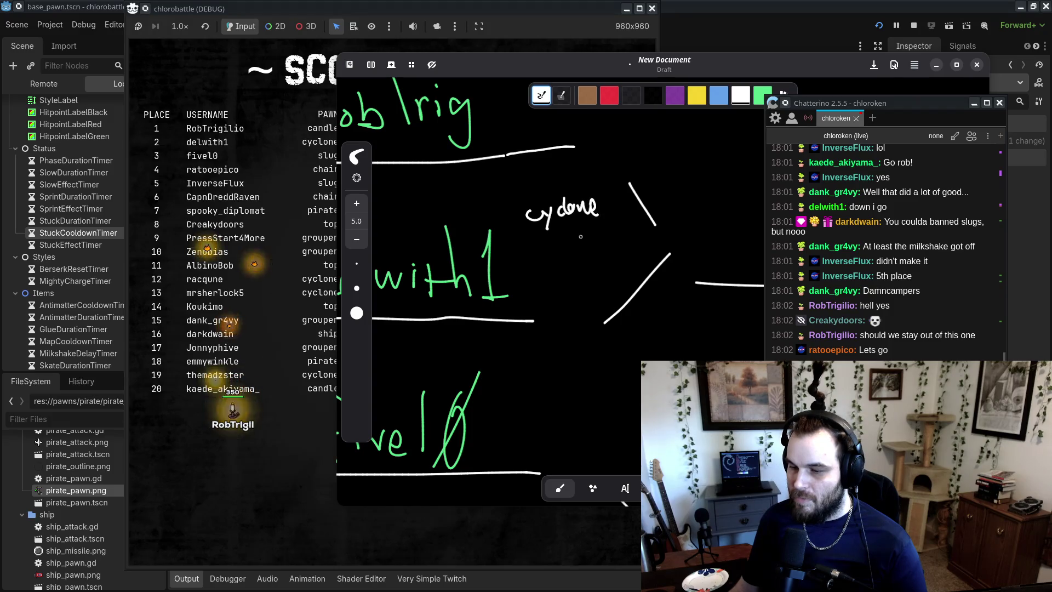
# - Label the third and fourth qualifiers 'slug' and 'chair', then go back to the game
pyautogui.scroll(-3, 524, 233)
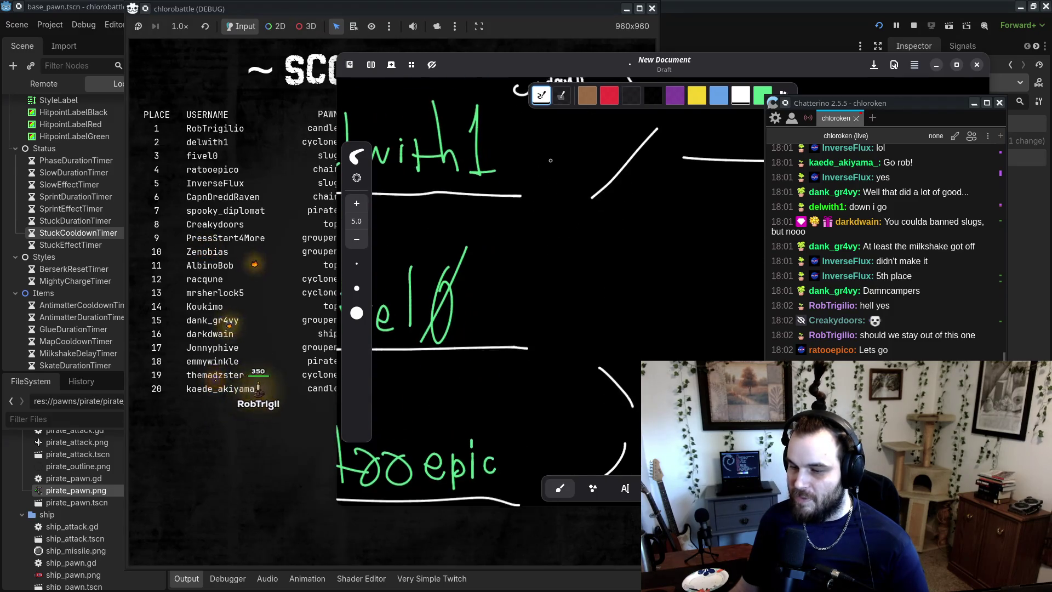
pyautogui.hscroll(-1, 524, 233)
pyautogui.moveTo(552, 229)
pyautogui.mouseDown()
pyautogui.moveTo(544, 244)
pyautogui.moveTo(559, 241)
pyautogui.mouseUp()
pyautogui.moveTo(563, 232); pyautogui.dragTo(571, 250)
pyautogui.scroll(-2, 536, 286)
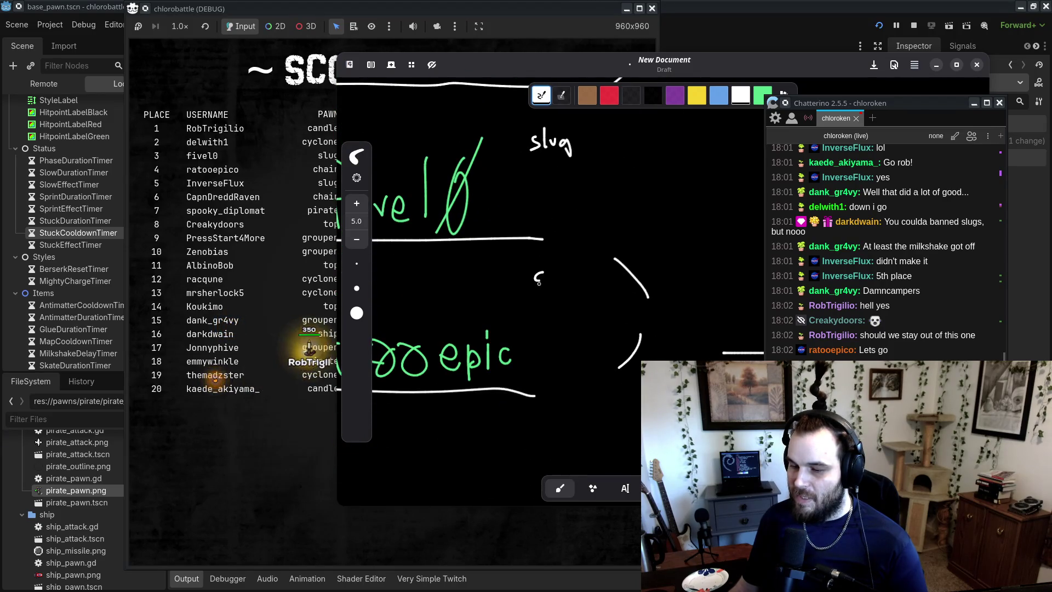
pyautogui.moveTo(541, 283); pyautogui.dragTo(539, 295)
pyautogui.moveTo(544, 278)
pyautogui.mouseDown()
pyautogui.moveTo(551, 294)
pyautogui.moveTo(586, 286)
pyautogui.mouseUp()
pyautogui.hotkey('alt', 'Tab')
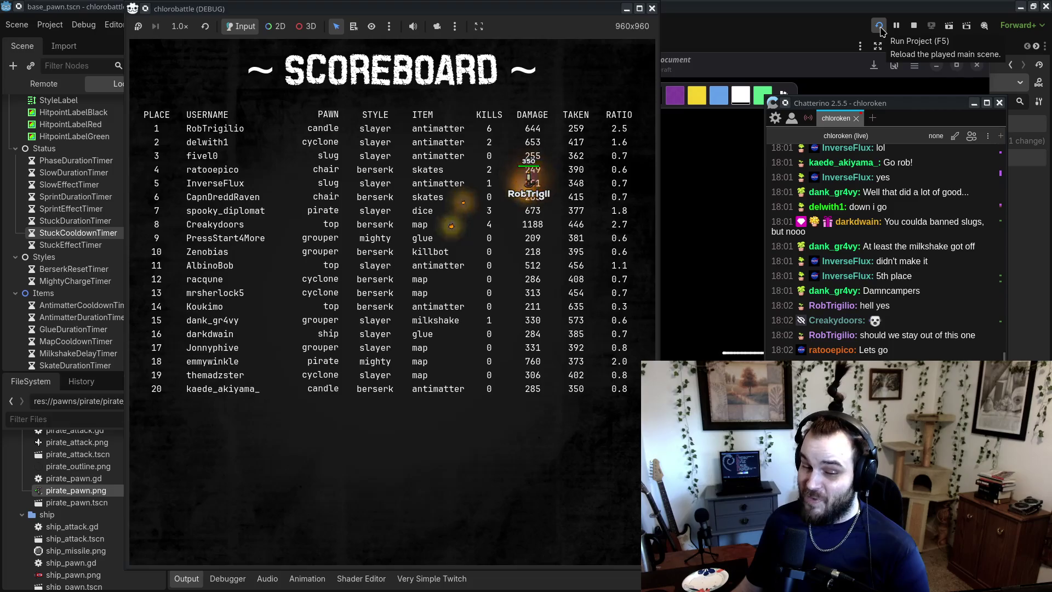
# - Reload the played main scene and close the 'Everything seems to be OK' browser page
pyautogui.click(880, 27)
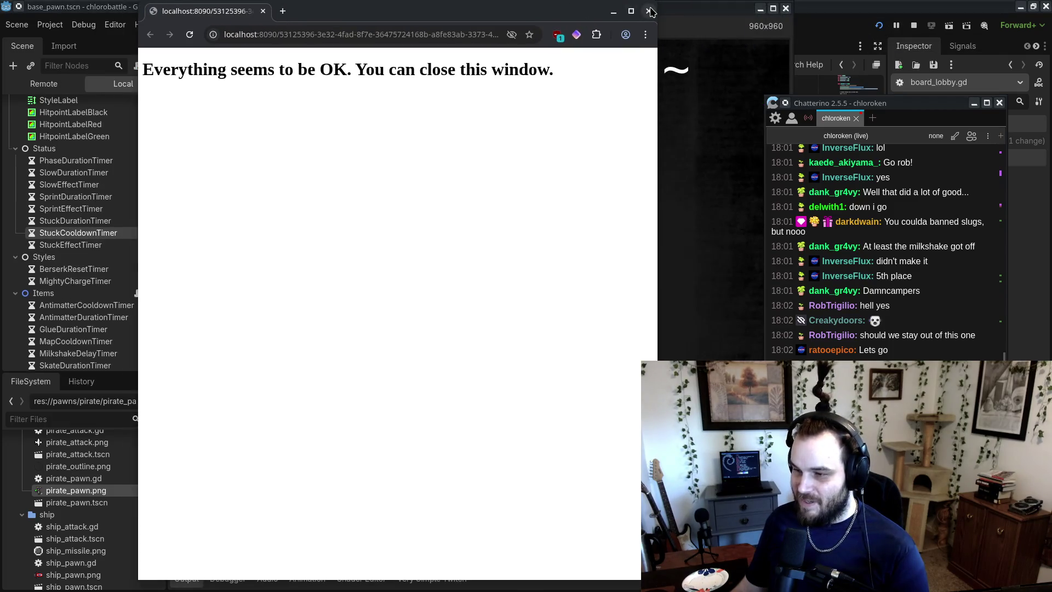
pyautogui.click(650, 11)
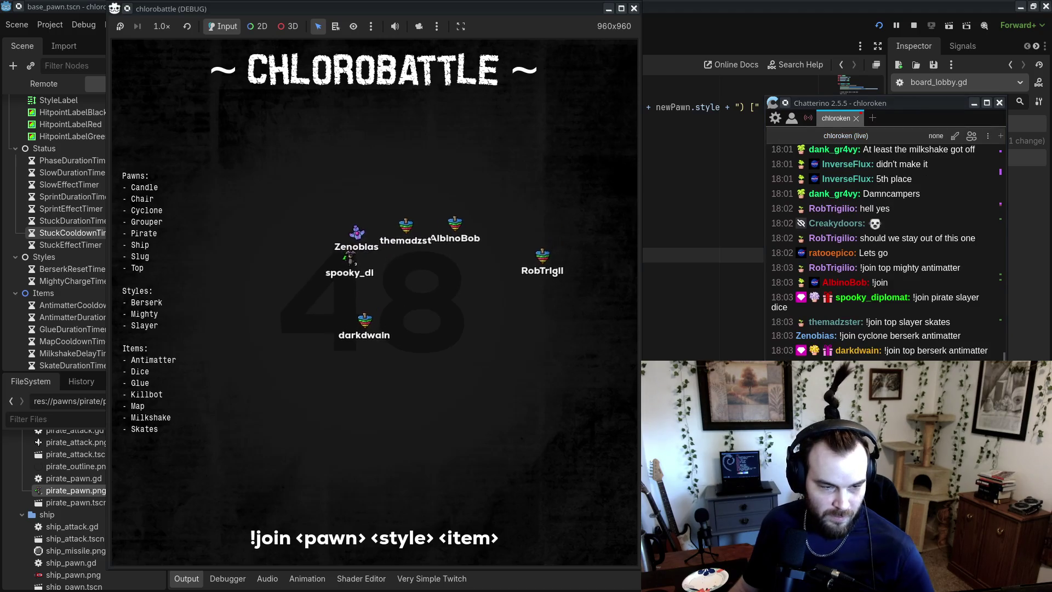
# - Glance at Rnote's main menu, nudge the game window right as players join, then raise Rnote
pyautogui.press('super+d')
pyautogui.click(663, 61)
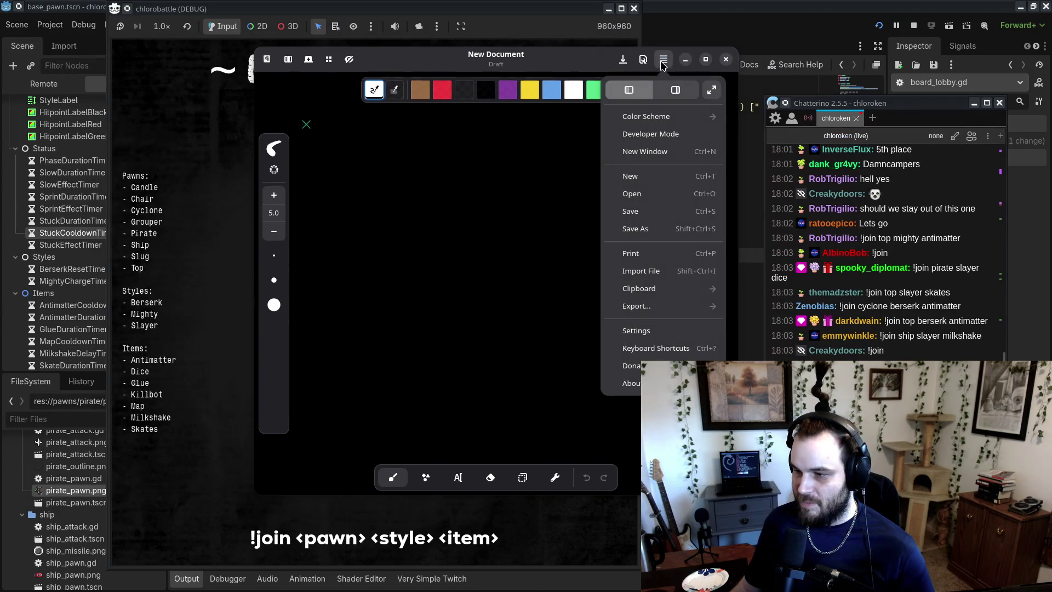
pyautogui.press('super+d')
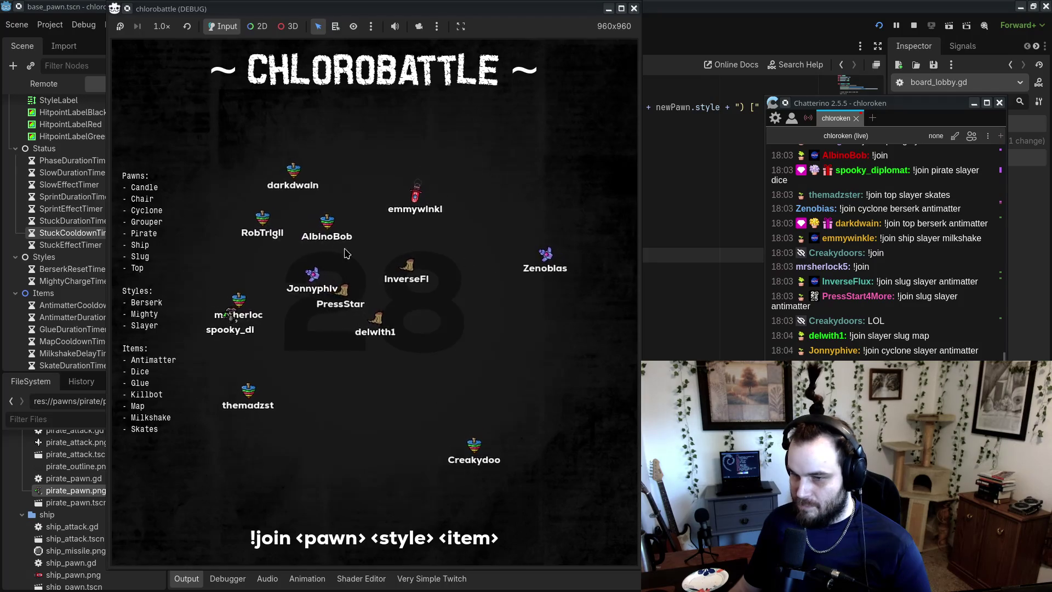
pyautogui.moveTo(468, 9)
pyautogui.mouseDown()
pyautogui.moveTo(499, 9)
pyautogui.moveTo(505, 23)
pyautogui.moveTo(485, 11)
pyautogui.mouseUp()
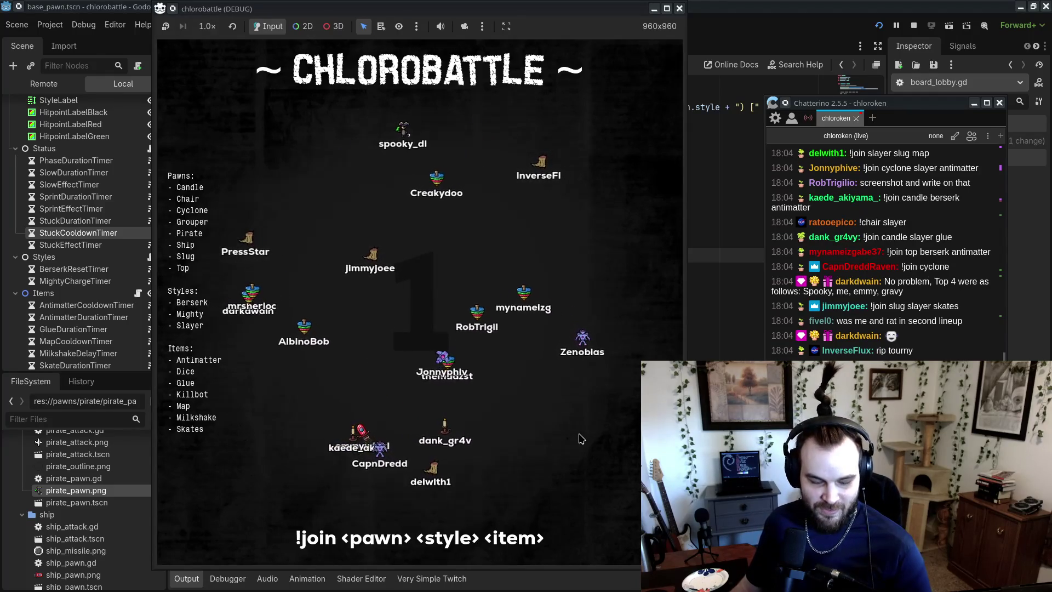
pyautogui.hotkey('alt', 'Tab')
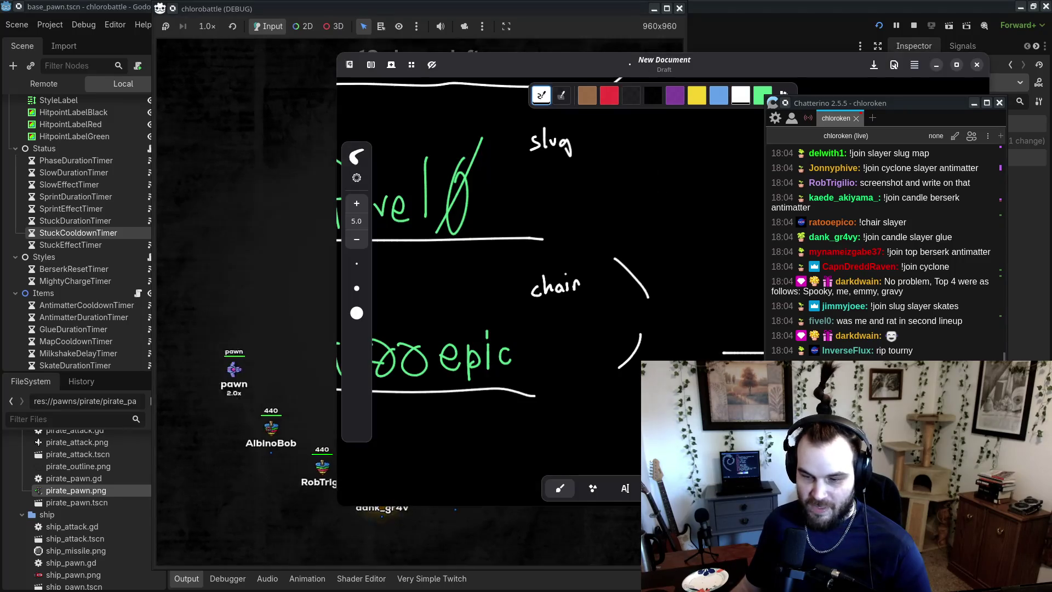
# - Return to the game, shift its window left, and watch until the pirate slayer wins with 5 kills
pyautogui.hotkey('alt', 'Tab')
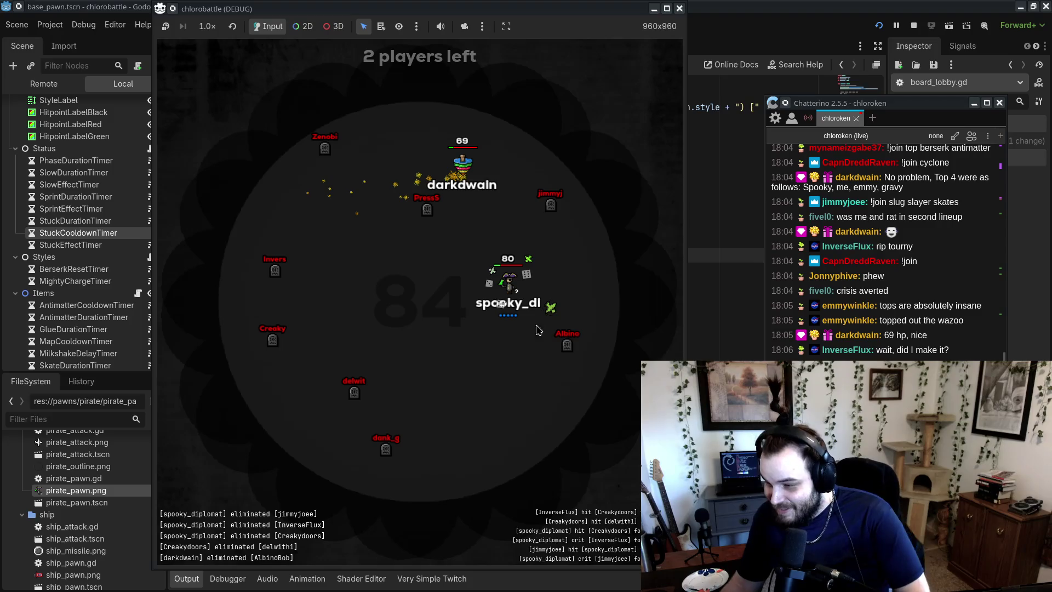
pyautogui.moveTo(578, 12); pyautogui.dragTo(519, 12)
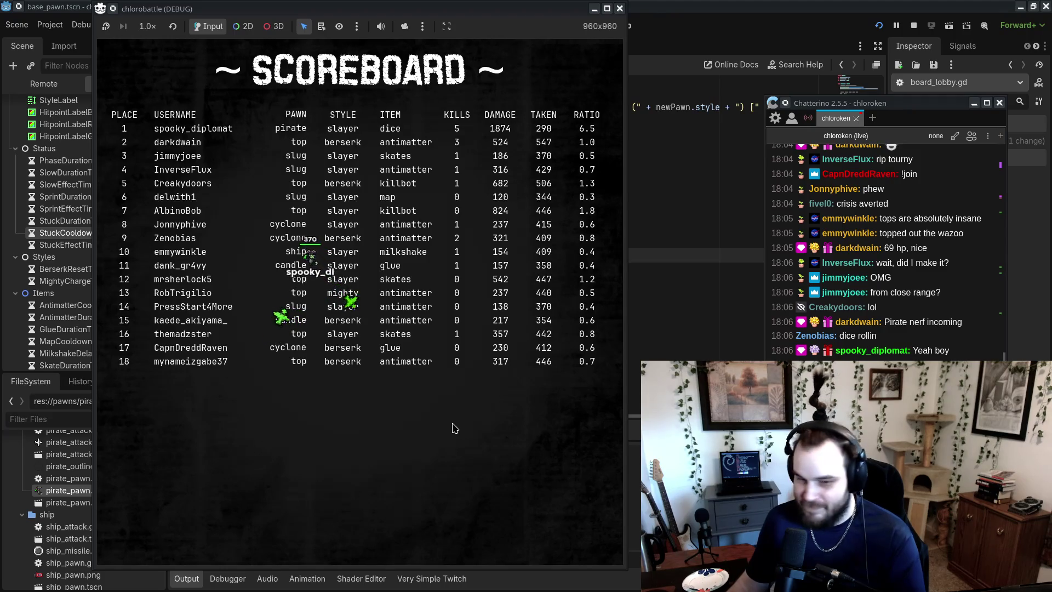
# - Switch to the light-blue pen and write the first two group 2 names
pyautogui.hotkey('alt', 'Tab')
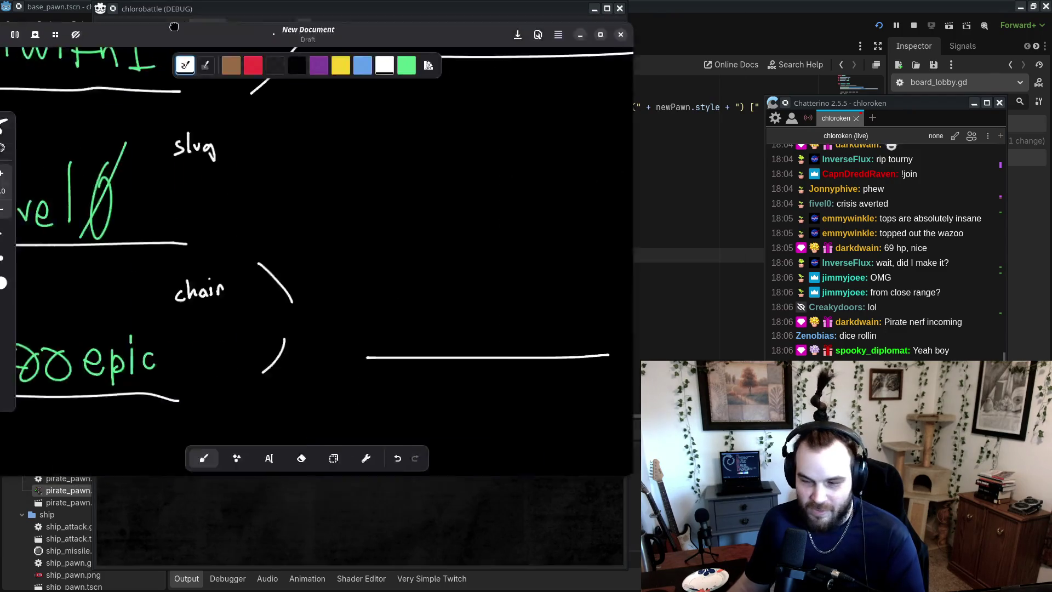
pyautogui.scroll(-5, 402, 163)
pyautogui.hscroll(-5, 402, 162)
pyautogui.click(591, 45)
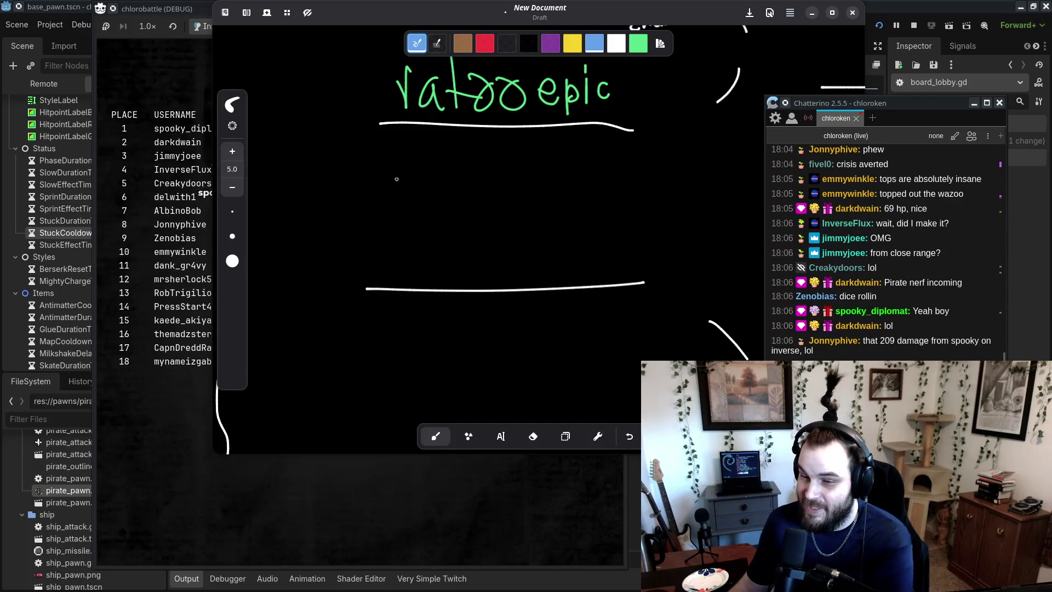
pyautogui.moveTo(405, 247); pyautogui.dragTo(416, 324)
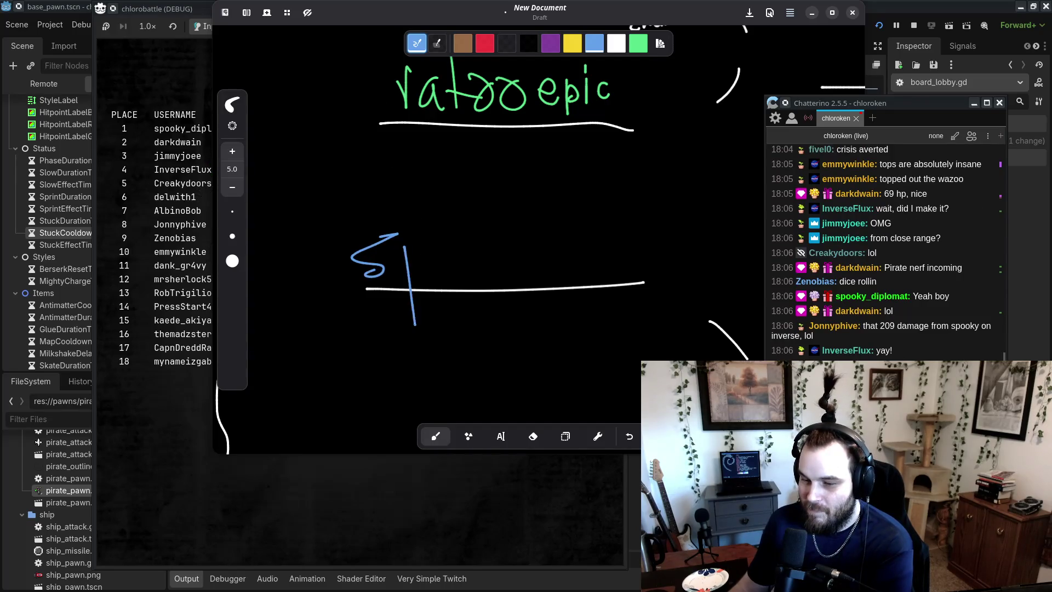
pyautogui.moveTo(480, 249)
pyautogui.mouseDown()
pyautogui.moveTo(504, 230)
pyautogui.moveTo(512, 305)
pyautogui.mouseUp()
pyautogui.scroll(-3, 427, 268)
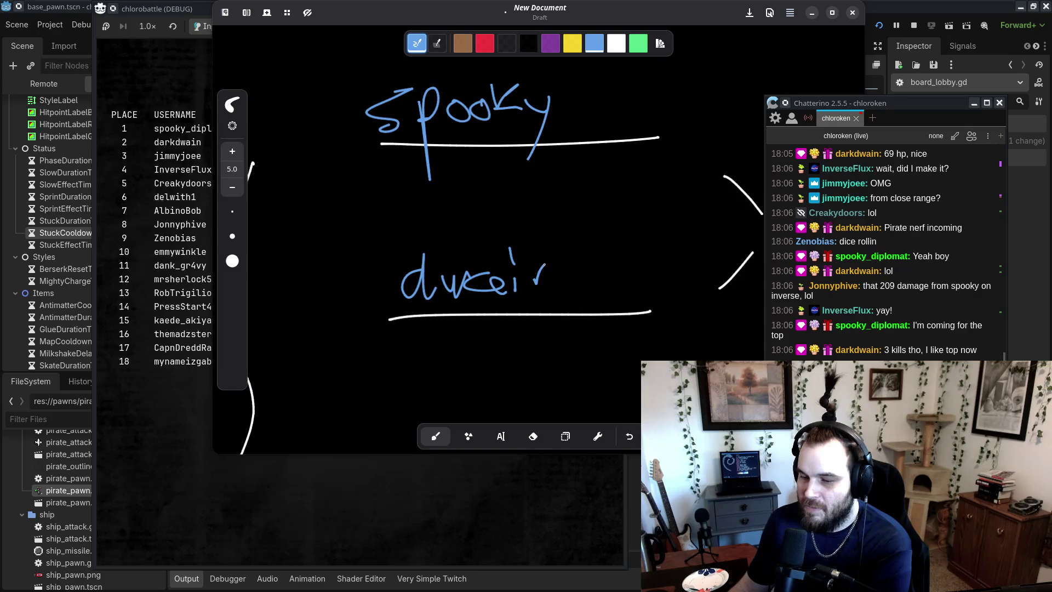
pyautogui.moveTo(544, 265); pyautogui.dragTo(559, 293)
# - Write the third and fourth group 2 player names in blue
pyautogui.scroll(-4, 481, 135)
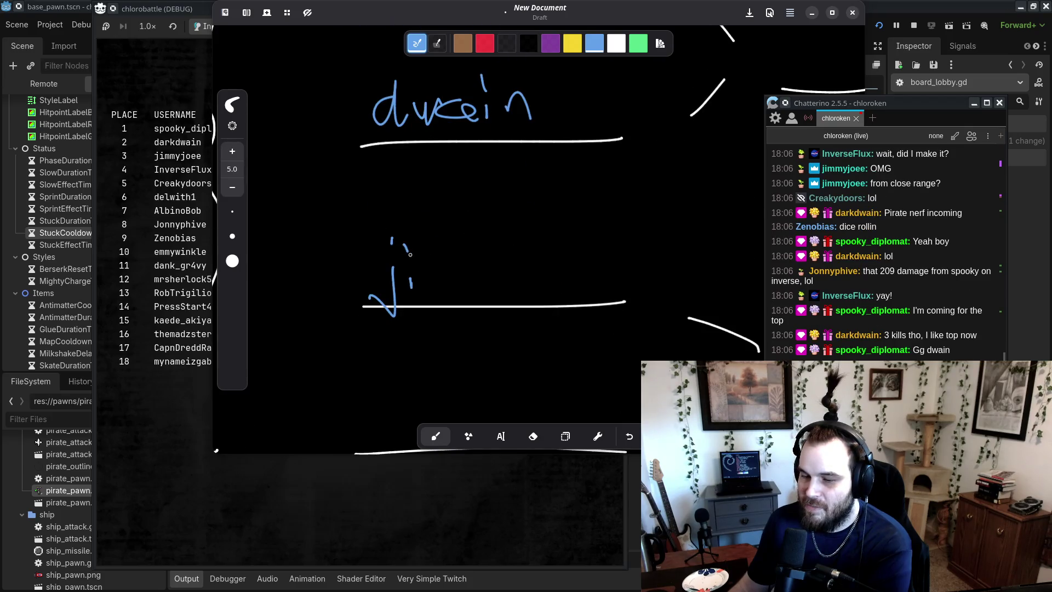
pyautogui.moveTo(458, 270); pyautogui.dragTo(468, 285)
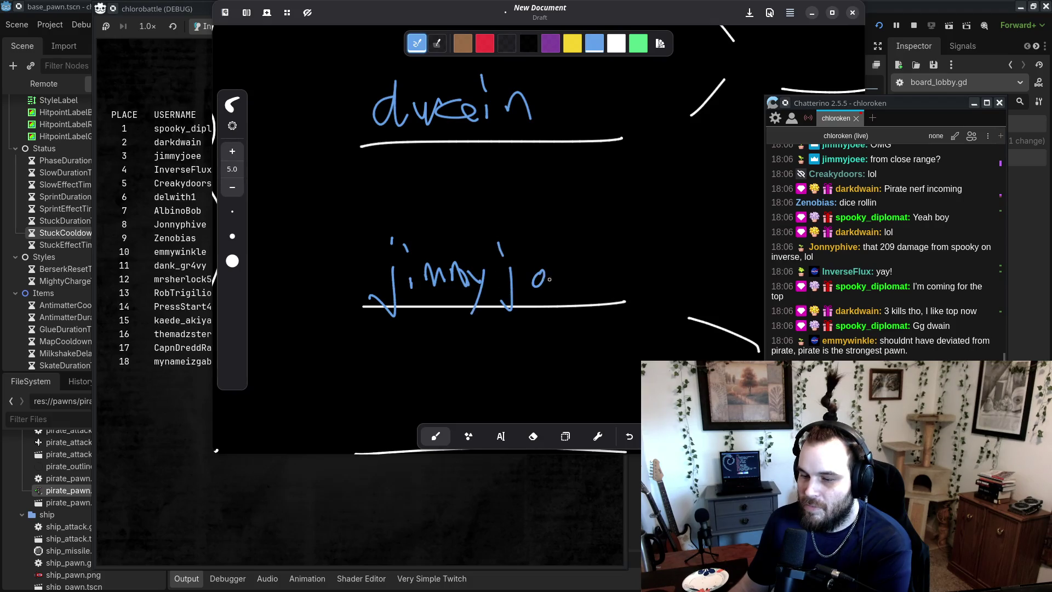
pyautogui.moveTo(571, 279); pyautogui.dragTo(582, 284)
pyautogui.scroll(-4, 407, 204)
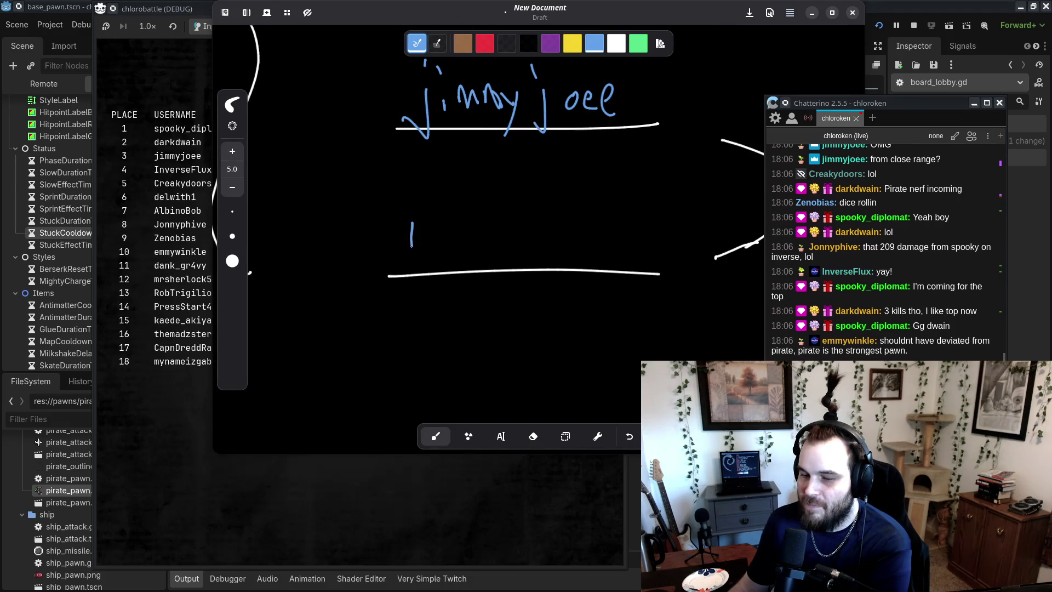
pyautogui.moveTo(405, 217); pyautogui.dragTo(424, 218)
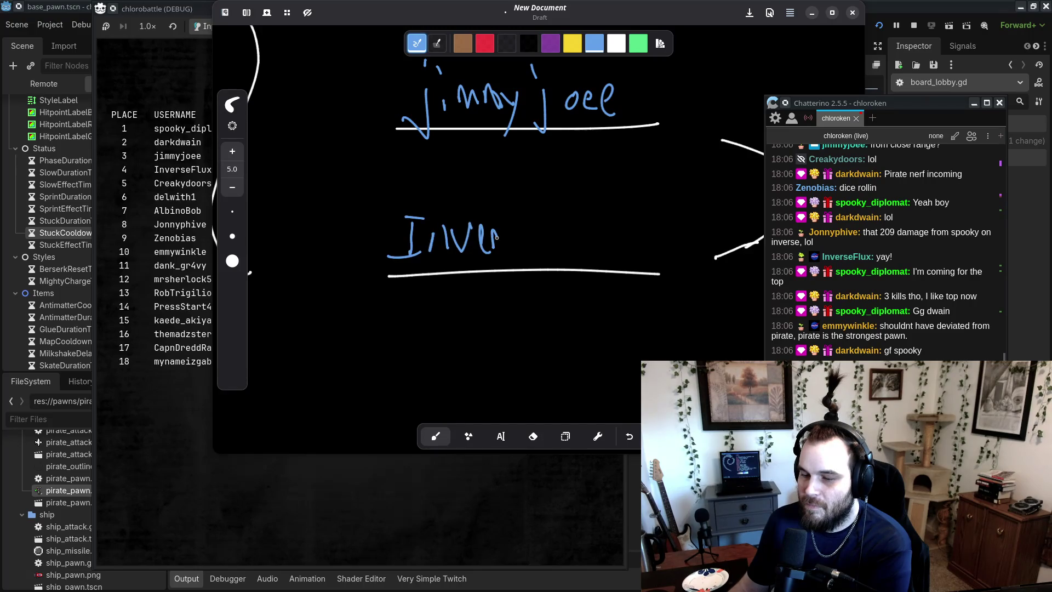
pyautogui.moveTo(542, 213); pyautogui.dragTo(562, 210)
pyautogui.moveTo(544, 232); pyautogui.dragTo(595, 255)
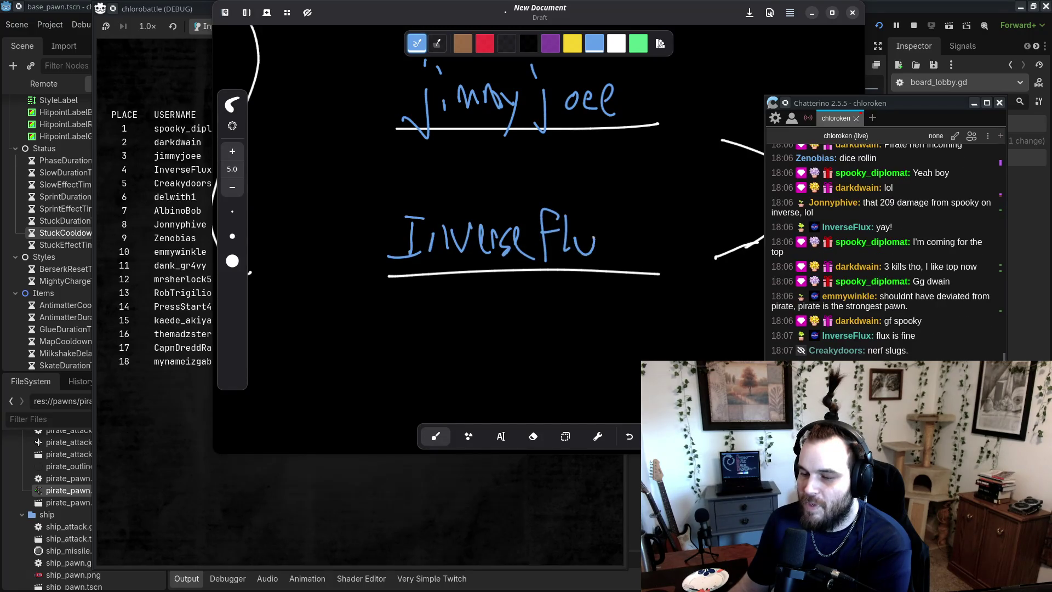
# - Zoom out to check the finished group 2 names on the bracket
pyautogui.scroll(-3, 508, 296)
pyautogui.scroll(-3, 508, 295)
pyautogui.scroll(3, 508, 296)
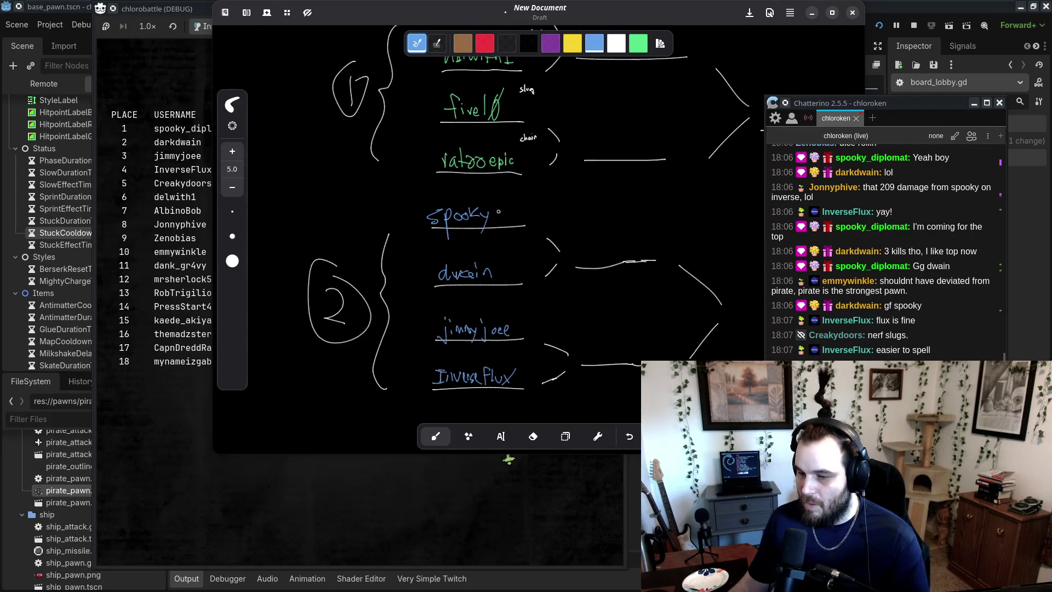
pyautogui.scroll(-2, 518, 263)
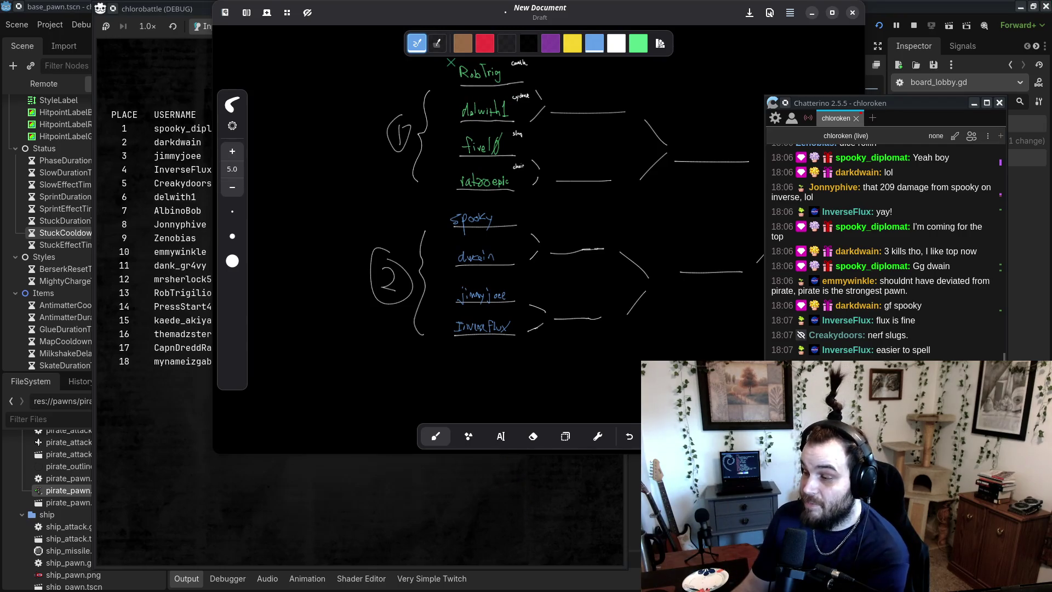
pyautogui.click(1028, 138)
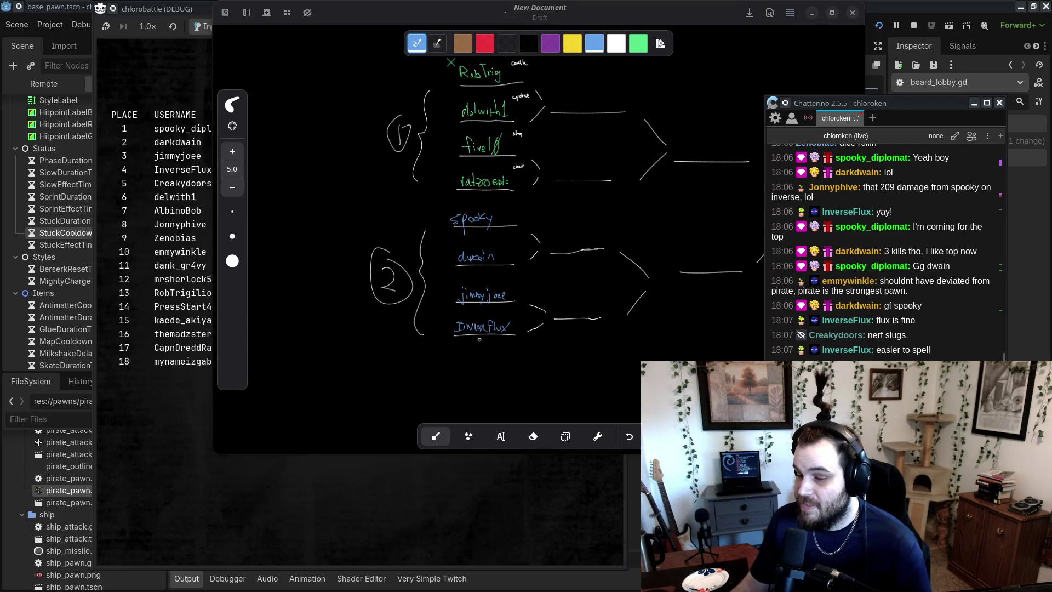
pyautogui.scroll(5, 505, 316)
pyautogui.scroll(5, 526, 194)
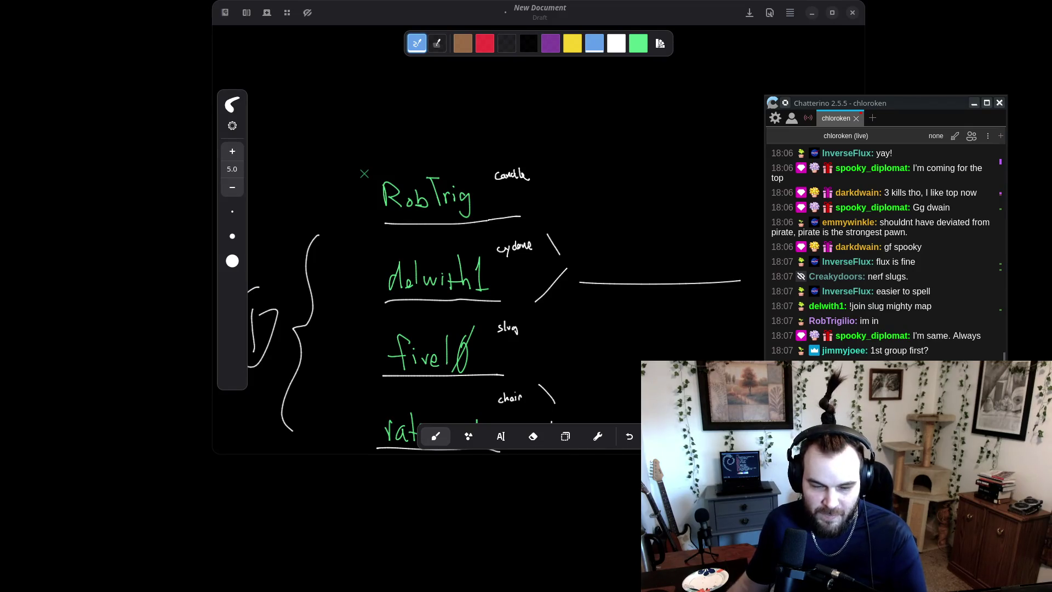
# - Pan and zoom across the Rnote canvas to inspect the whole tournament bracket
pyautogui.moveTo(937, 307); pyautogui.dragTo(867, 288)
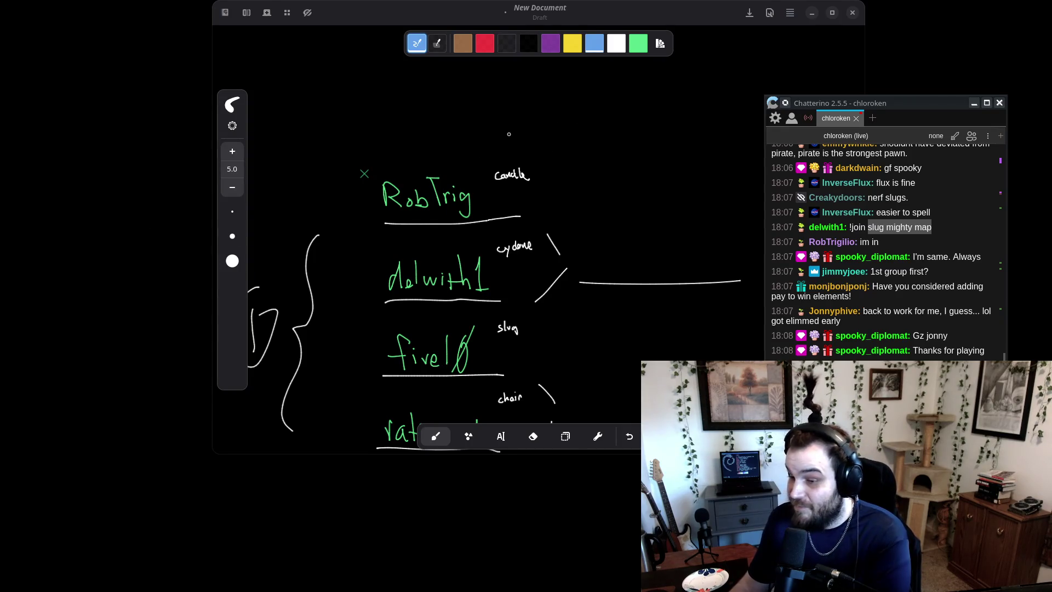
pyautogui.moveTo(650, 158); pyautogui.dragTo(564, 155)
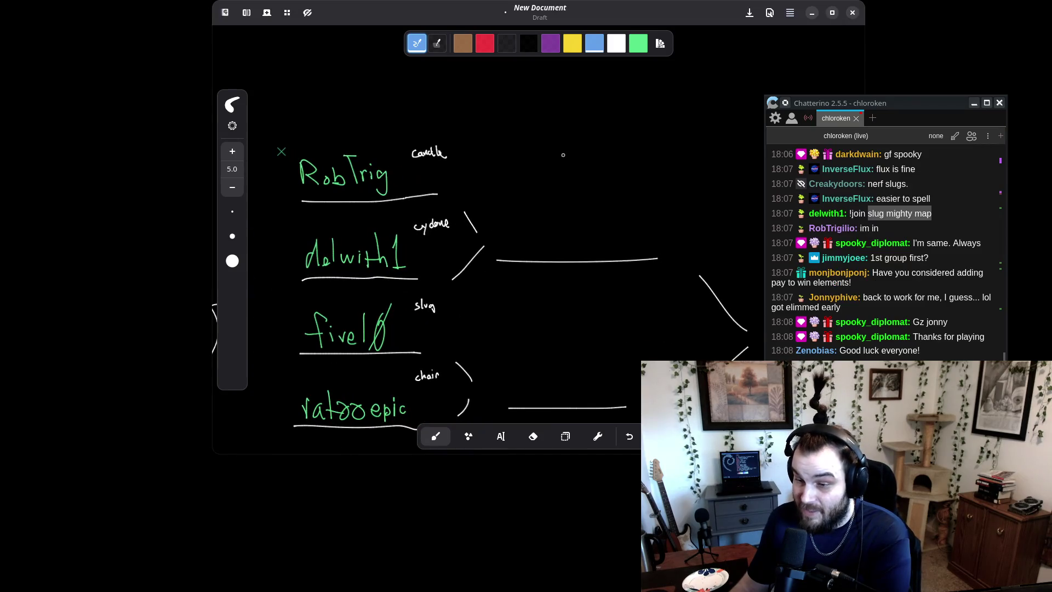
pyautogui.scroll(-5, 314, 241)
pyautogui.scroll(3, 314, 242)
pyautogui.keyDown('ctrl'); pyautogui.scroll(-5, 493, 282); pyautogui.keyUp('ctrl')
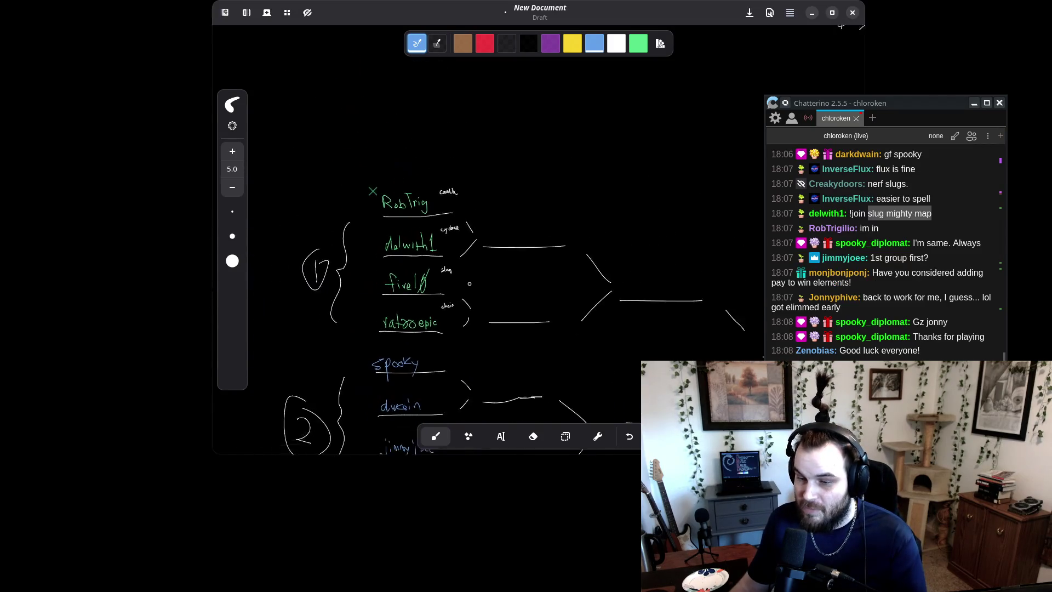
pyautogui.keyDown('ctrl'); pyautogui.scroll(-2, 492, 282); pyautogui.keyUp('ctrl')
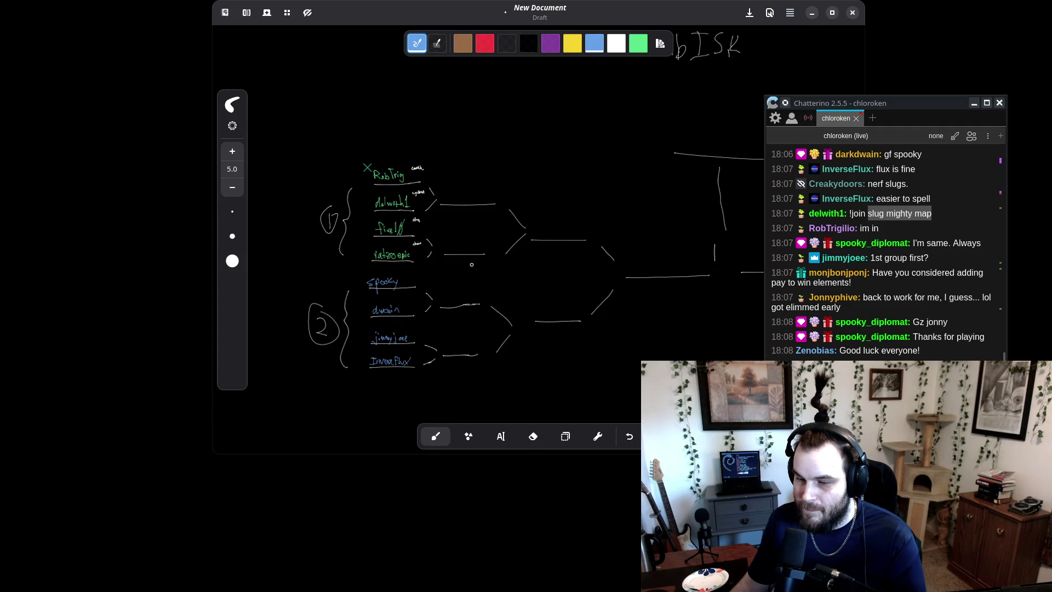
pyautogui.hscroll(10, 472, 264)
pyautogui.hscroll(-8, 297, 210)
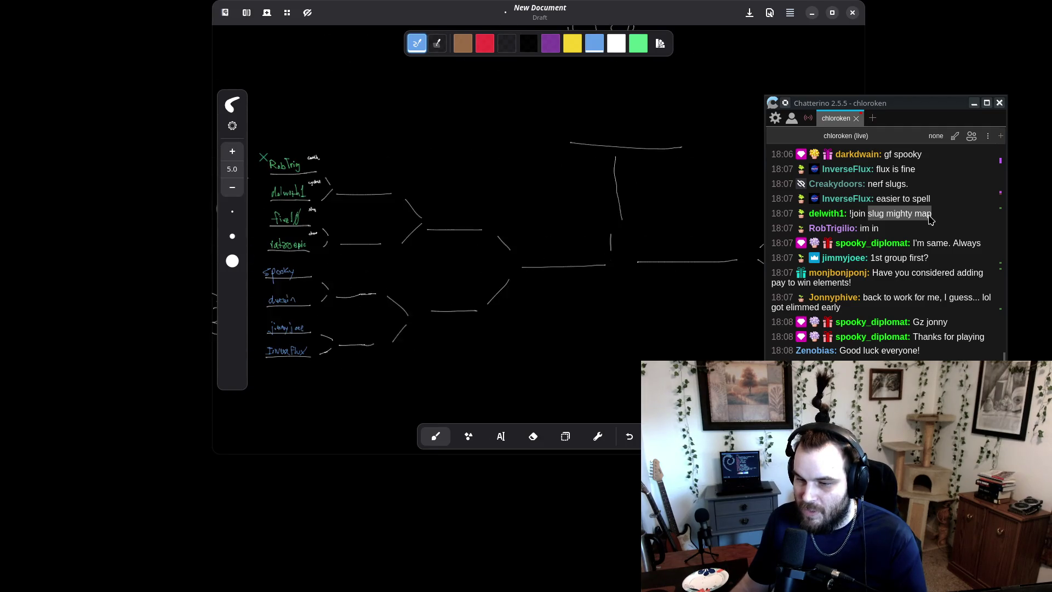
pyautogui.hscroll(10, 431, 235)
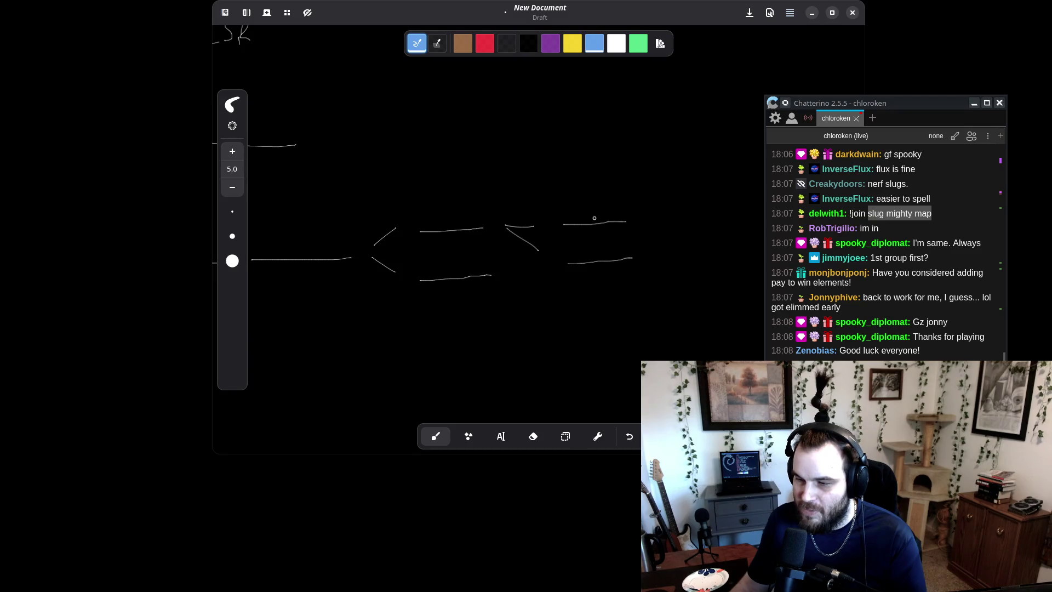
pyautogui.hscroll(-10, 565, 203)
pyautogui.keyDown('ctrl'); pyautogui.scroll(3, 571, 193); pyautogui.keyUp('ctrl')
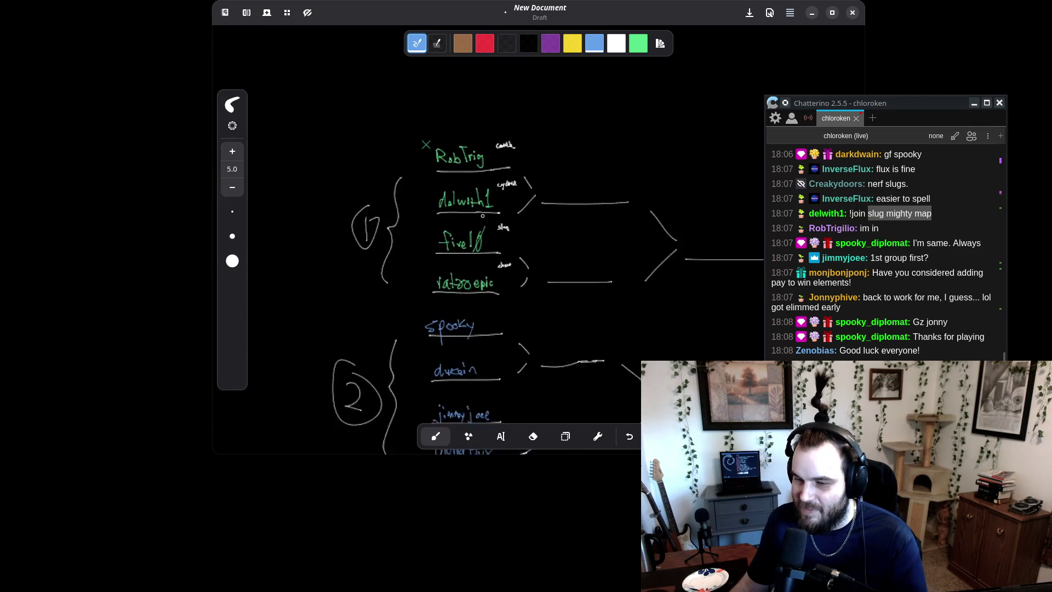
pyautogui.keyDown('ctrl'); pyautogui.scroll(3, 572, 193); pyautogui.keyUp('ctrl')
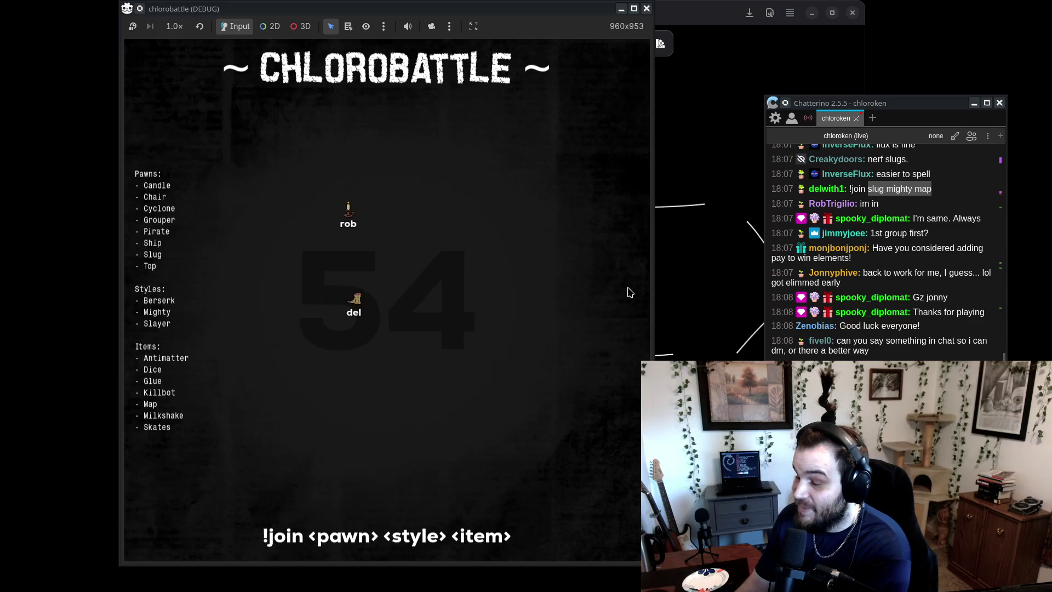
# - Flip briefly to Rnote and back to the game as the candle-versus-slug round starts
pyautogui.hotkey('alt', 'Tab')
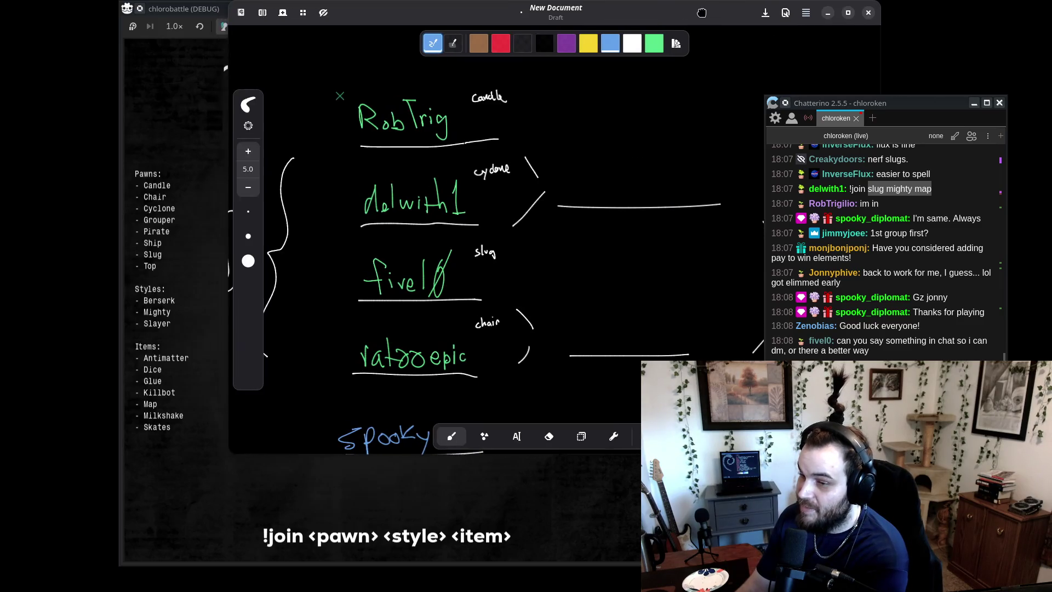
pyautogui.hotkey('alt', 'Tab')
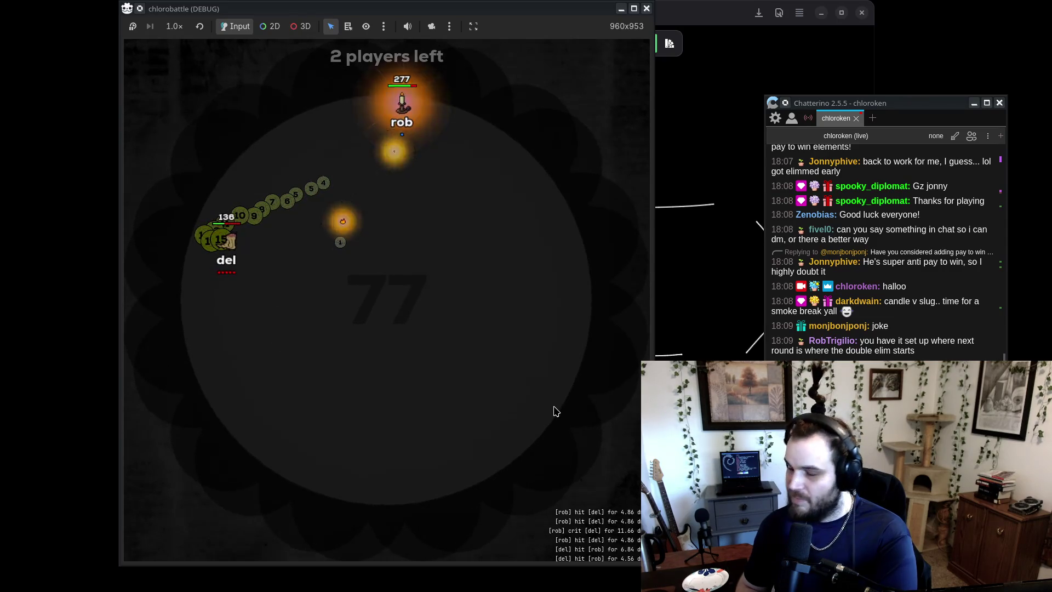
# - Shift the game window left and watch until the candle slayer wins with 1 kill
pyautogui.moveTo(497, 9); pyautogui.dragTo(419, 10)
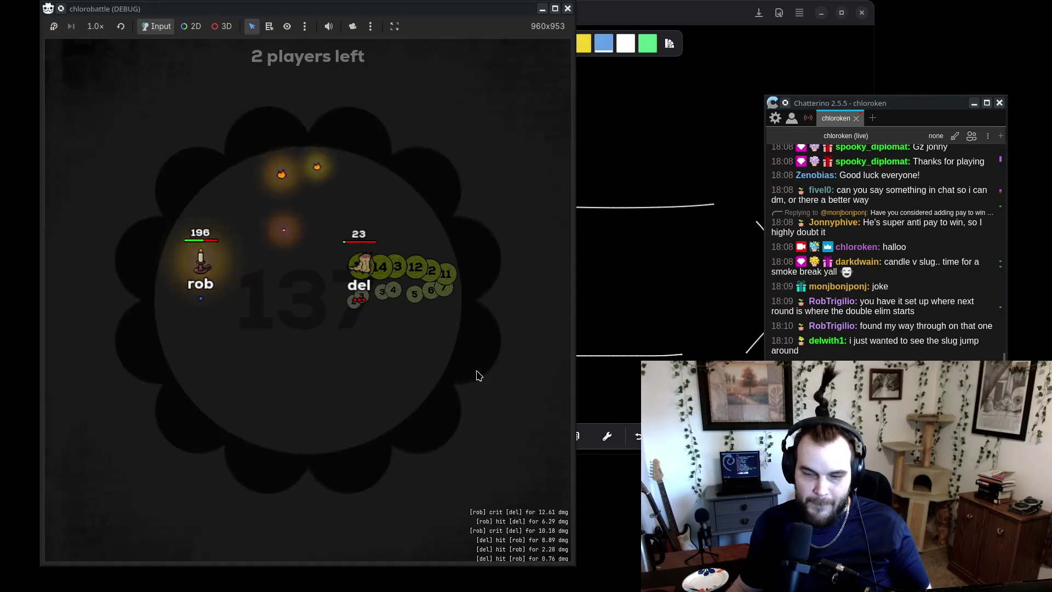
pyautogui.hotkey('alt', 'Tab')
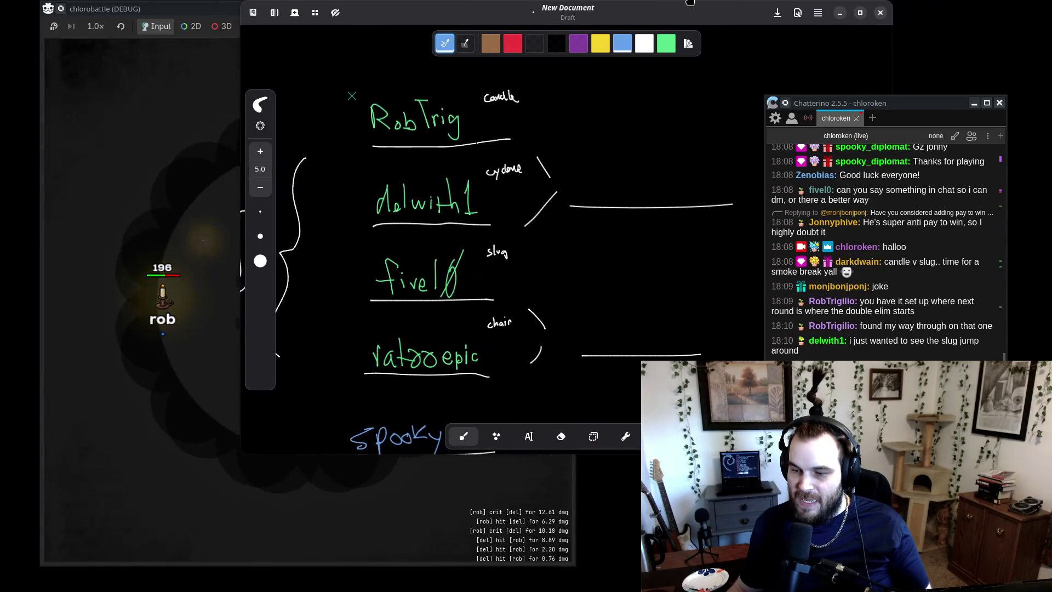
pyautogui.hotkey('alt', 'Tab')
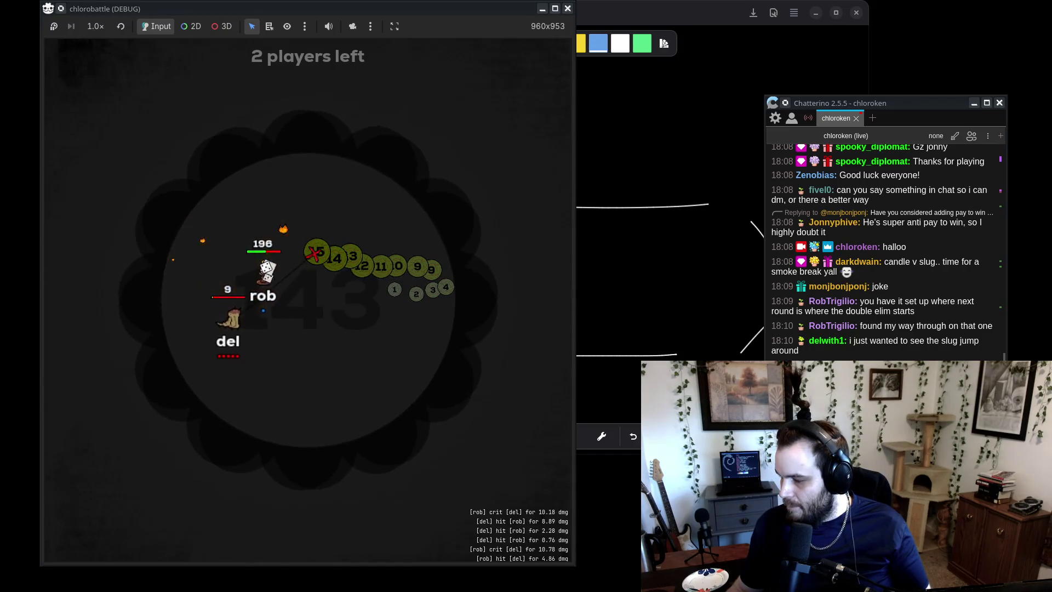
pyautogui.scroll(5, 913, 319)
pyautogui.scroll(-5, 914, 319)
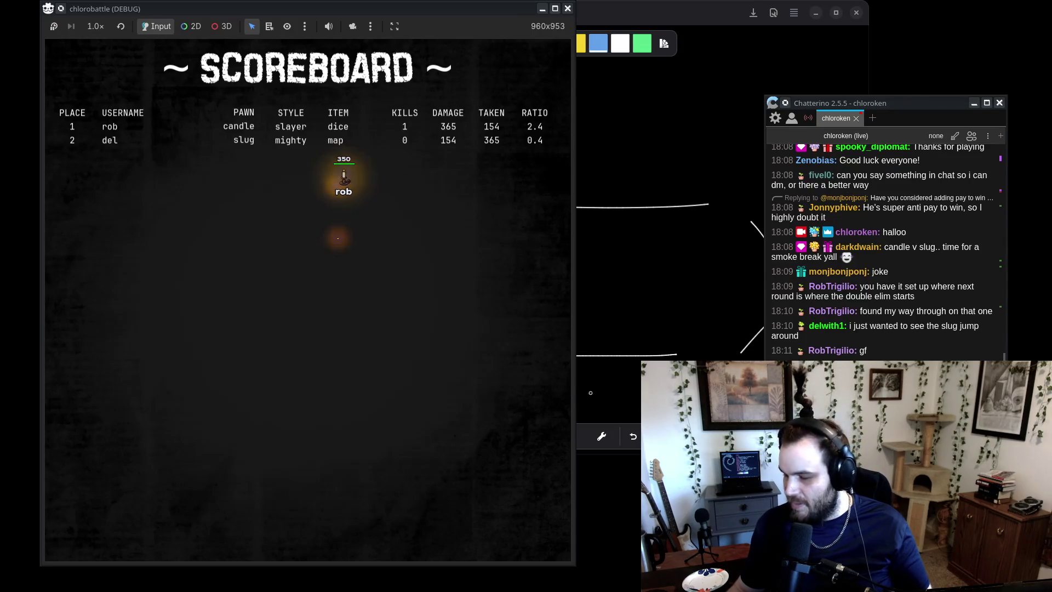
# - Pan the bracket to the next round, confirm the candle winner on the scoreboard, and pick a pen colour
pyautogui.click(723, 11)
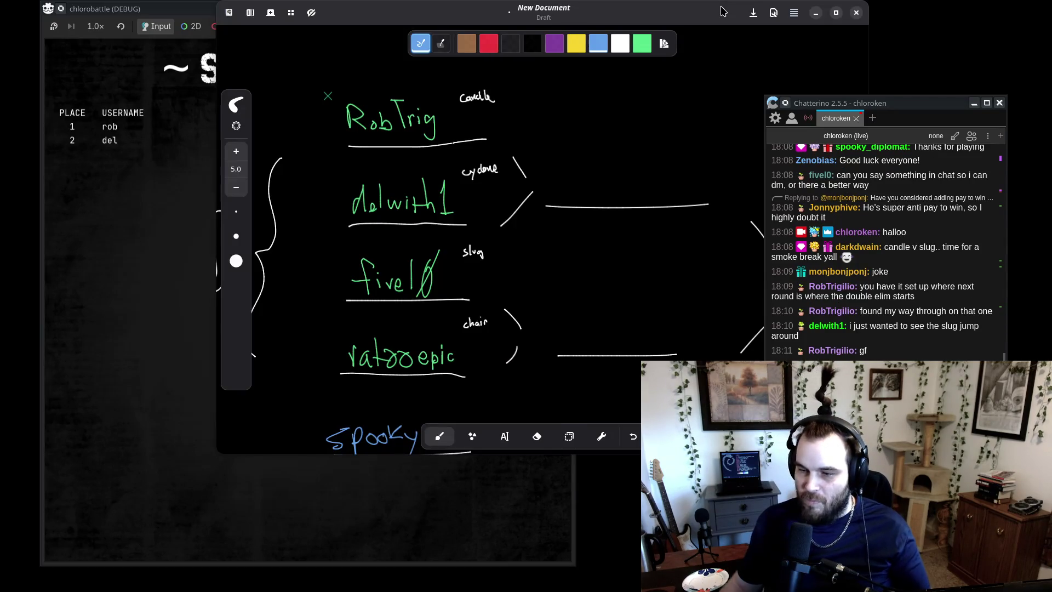
pyautogui.moveTo(734, 40); pyautogui.dragTo(646, 44)
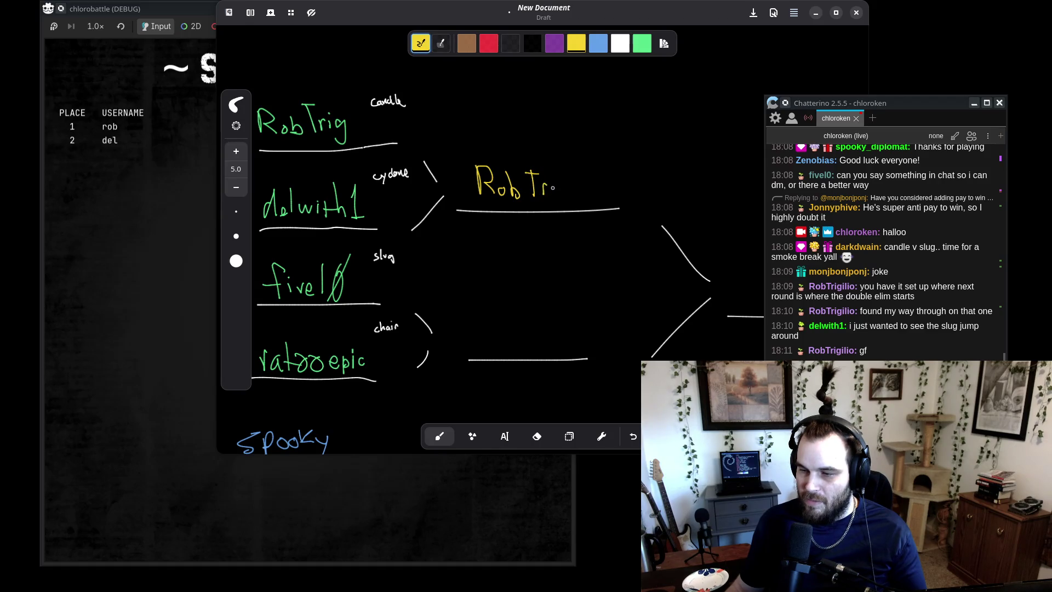
pyautogui.click(160, 231)
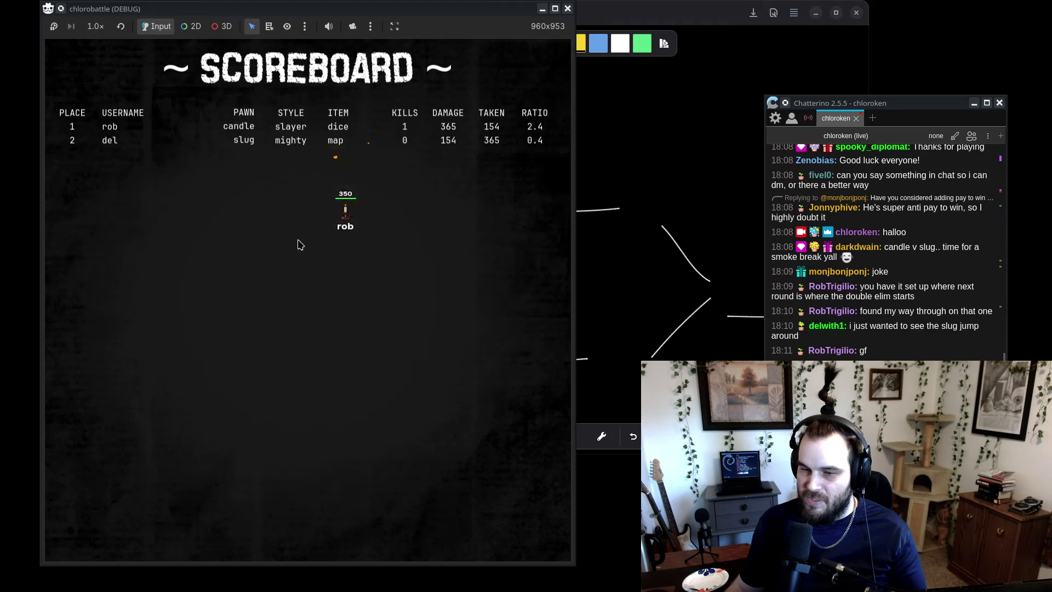
pyautogui.click(684, 13)
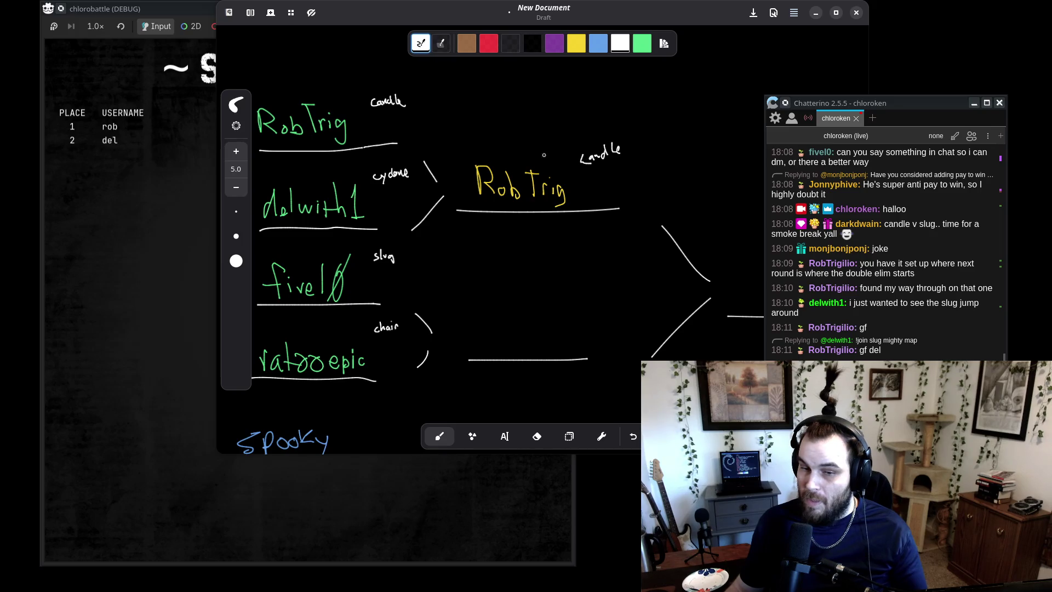
pyautogui.click(634, 47)
pyautogui.scroll(-5, 612, 167)
pyautogui.keyDown('ctrl'); pyautogui.scroll(-5, 613, 168); pyautogui.keyUp('ctrl')
pyautogui.scroll(-2, 612, 168)
pyautogui.hscroll(-1, 613, 146)
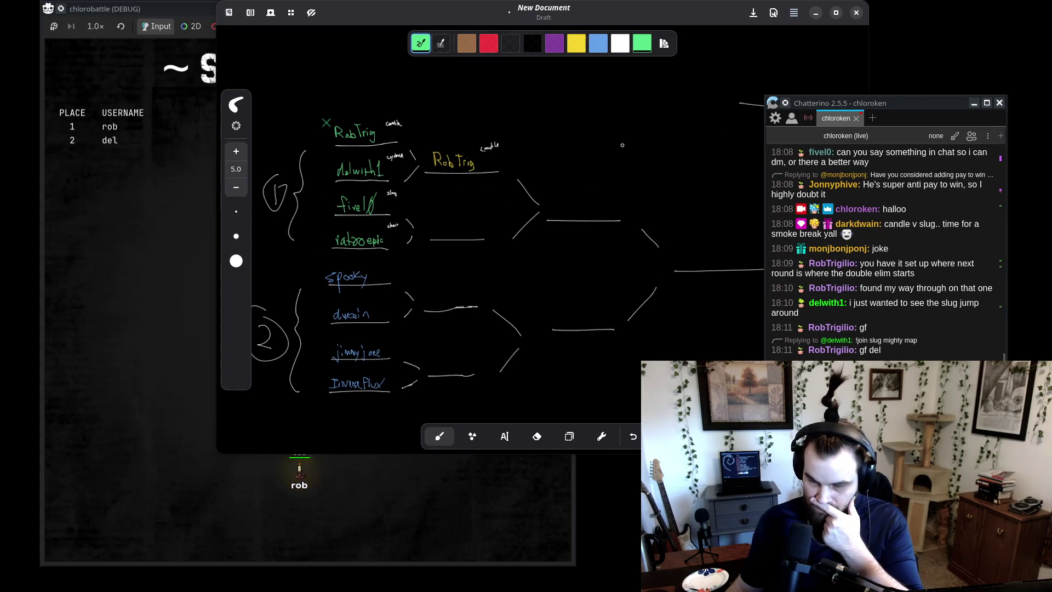
pyautogui.moveTo(369, 87); pyautogui.dragTo(315, 408)
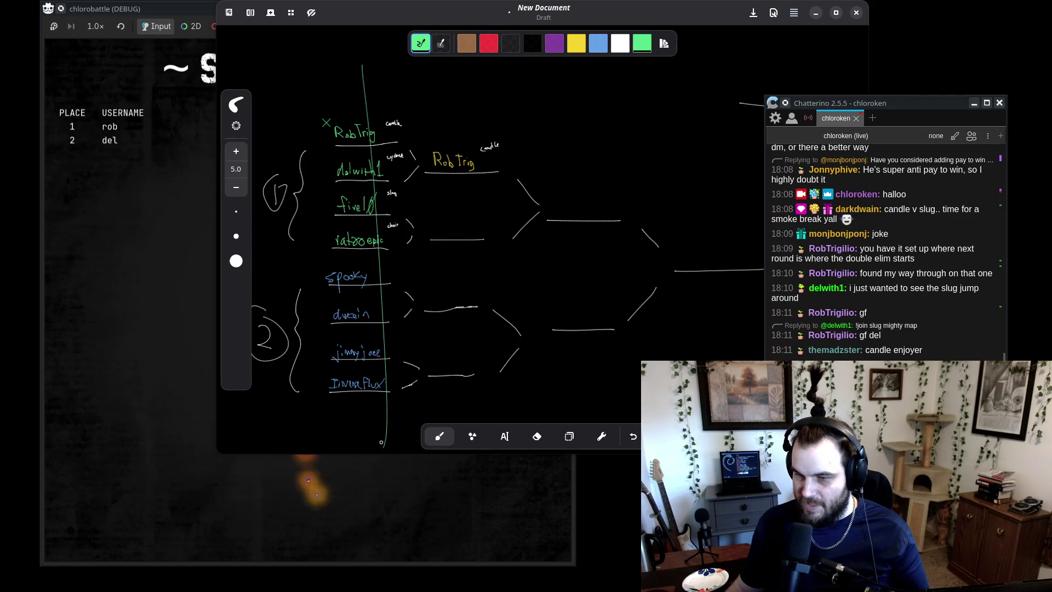
pyautogui.moveTo(467, 77); pyautogui.dragTo(474, 144)
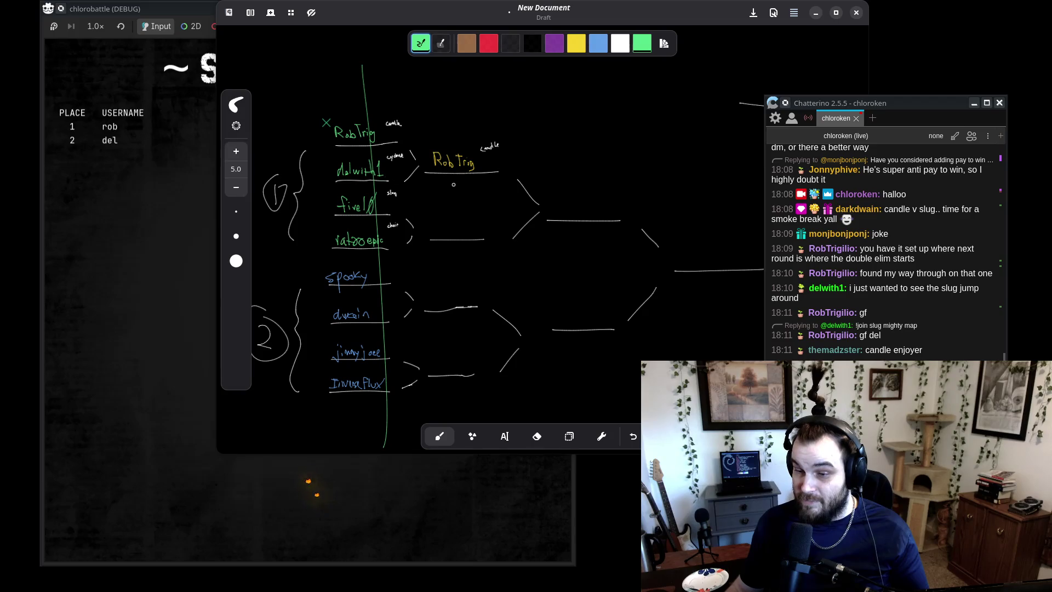
pyautogui.hscroll(-2, 450, 185)
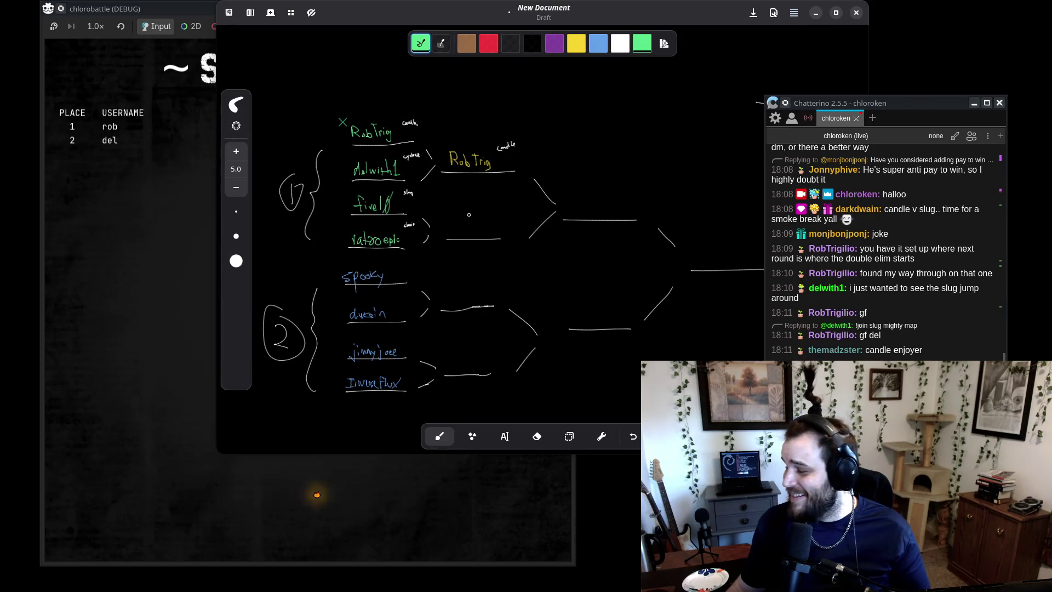
pyautogui.scroll(3, 450, 253)
pyautogui.scroll(-4, 384, 219)
pyautogui.scroll(3, 310, 152)
pyautogui.hscroll(10, 402, 223)
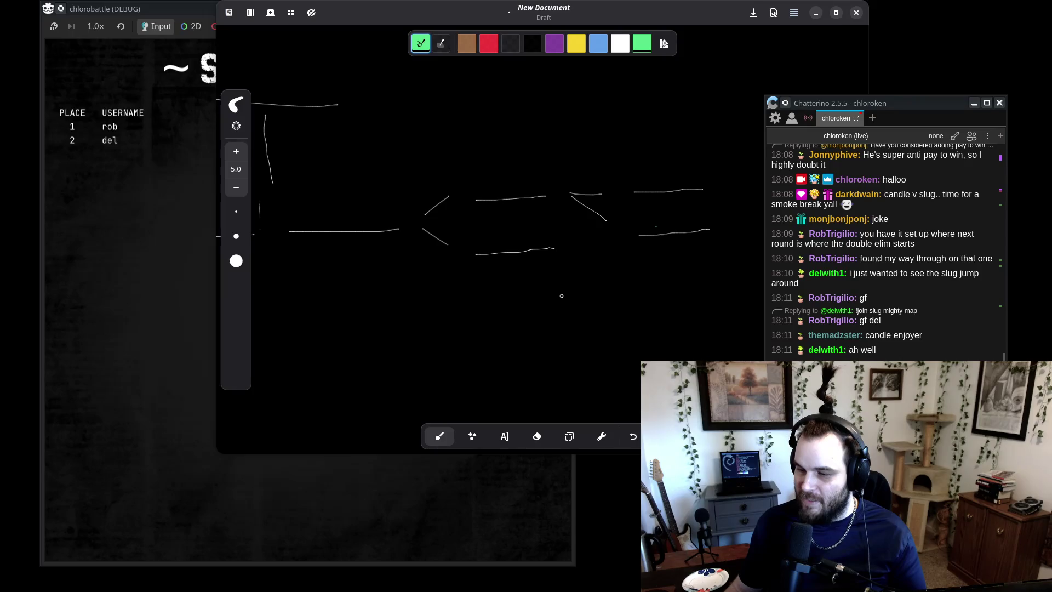
pyautogui.scroll(-3, 602, 294)
pyautogui.hscroll(-5, 631, 287)
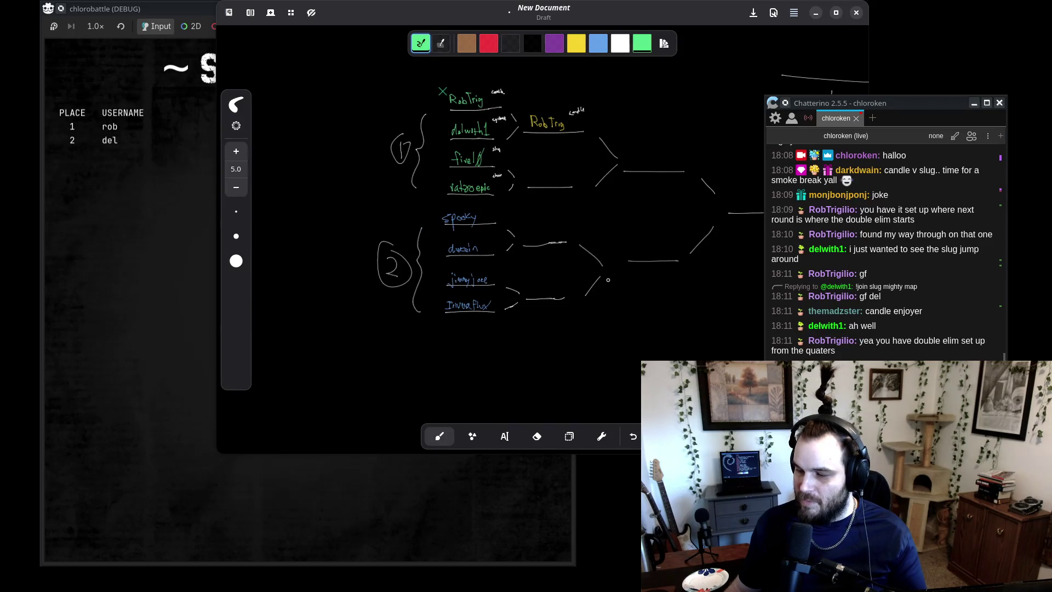
pyautogui.moveTo(608, 281); pyautogui.dragTo(532, 296)
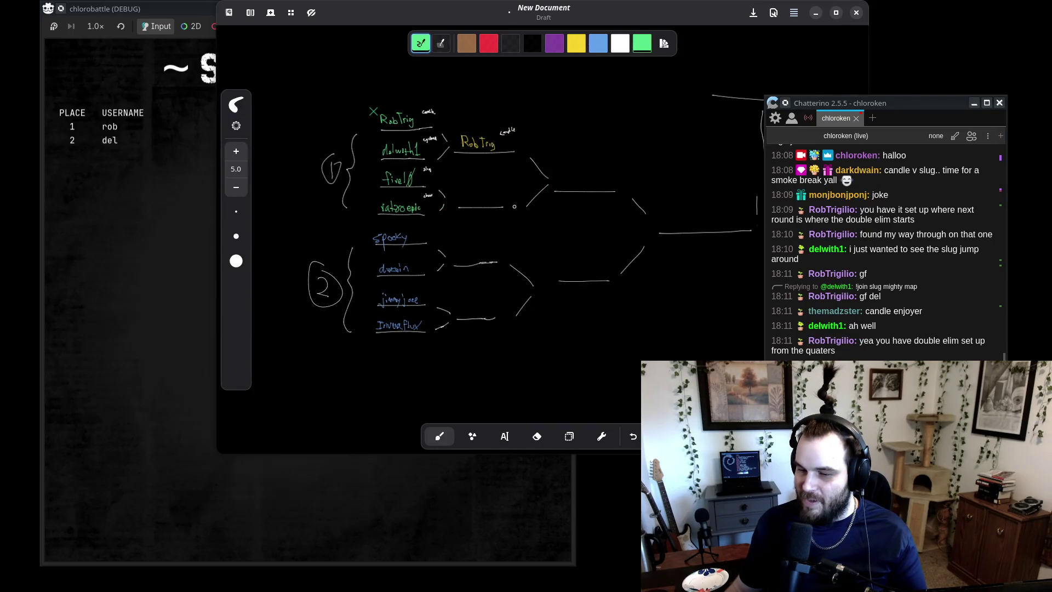
pyautogui.moveTo(657, 190)
pyautogui.mouseDown()
pyautogui.moveTo(446, 106)
pyautogui.moveTo(427, 165)
pyautogui.mouseUp()
pyautogui.click(620, 44)
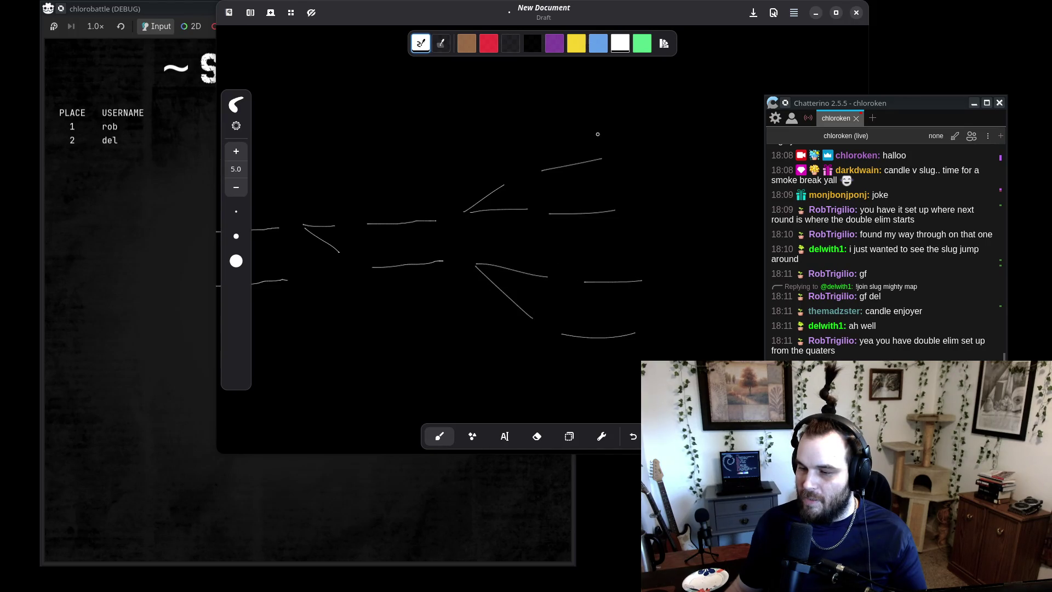
# - Zoom and pan around the bracket, then circle its right-hand part in white
pyautogui.scroll(-3, 473, 177)
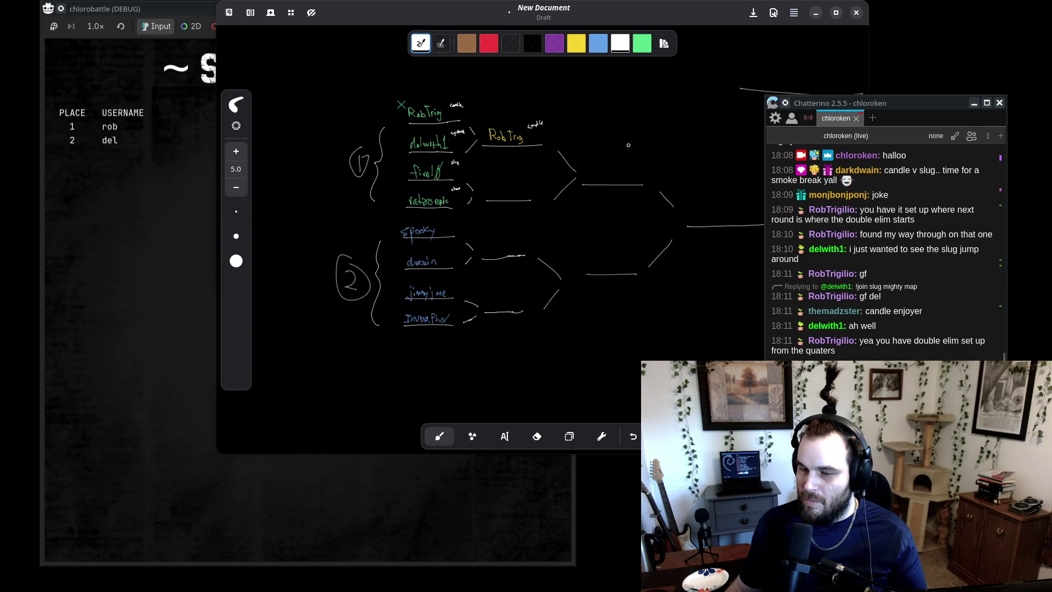
pyautogui.scroll(3, 656, 221)
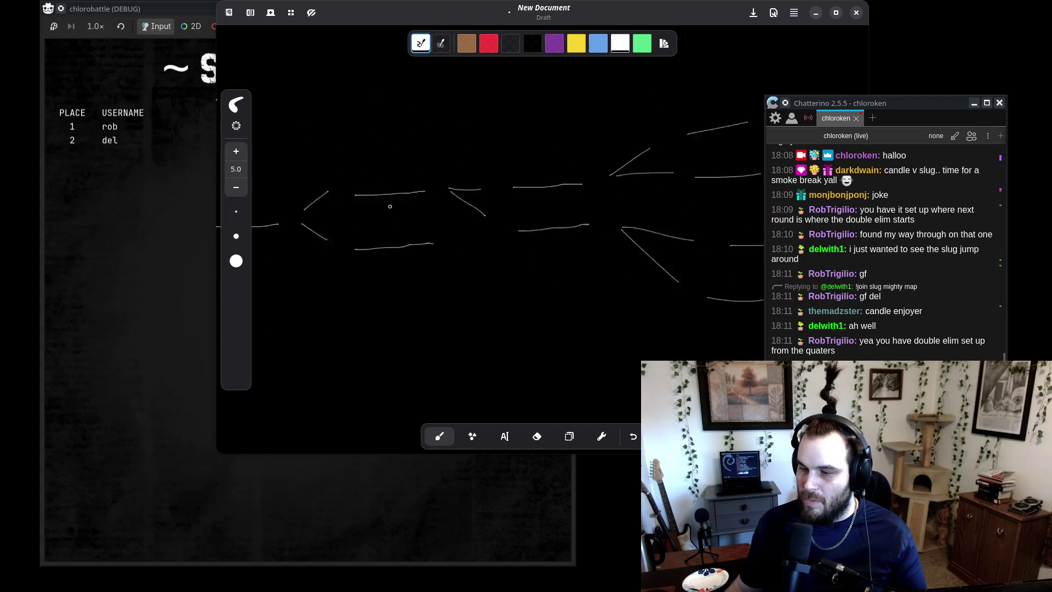
pyautogui.hscroll(-2, 580, 259)
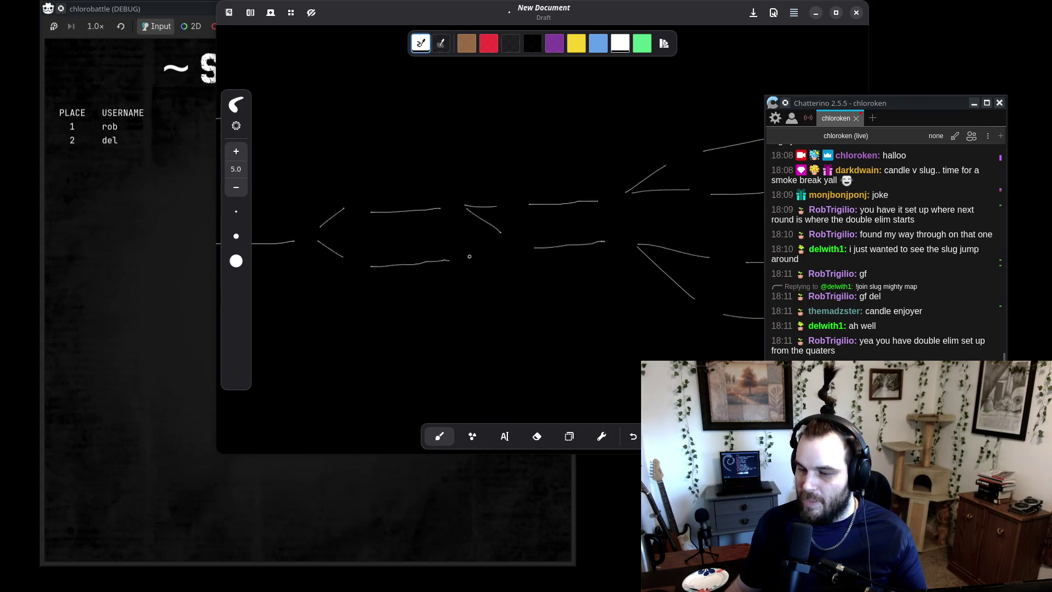
pyautogui.scroll(-5, 435, 252)
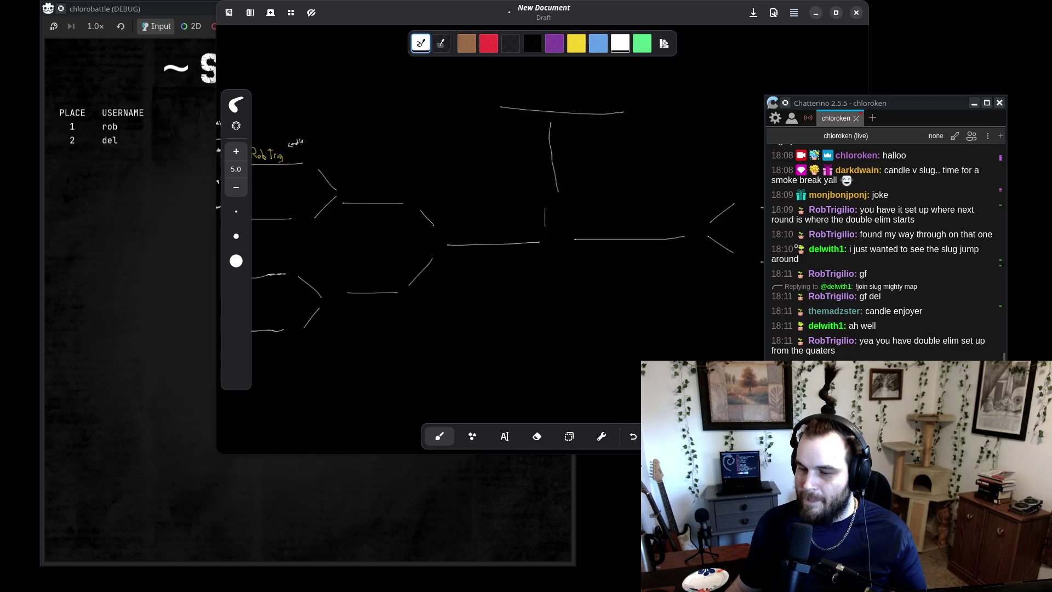
pyautogui.scroll(1, 432, 209)
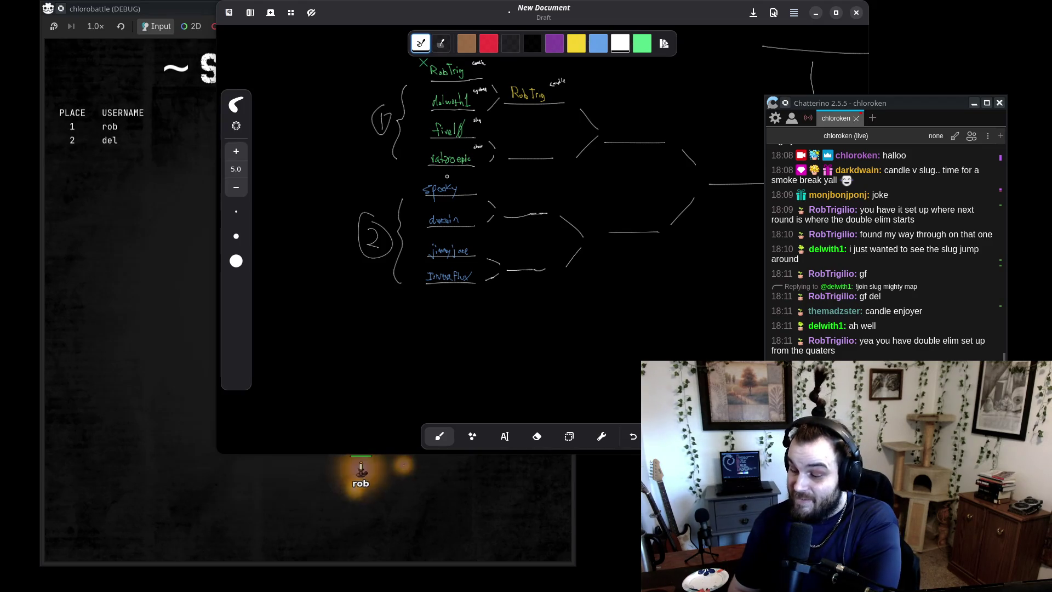
pyautogui.scroll(1, 447, 175)
pyautogui.scroll(2, 466, 109)
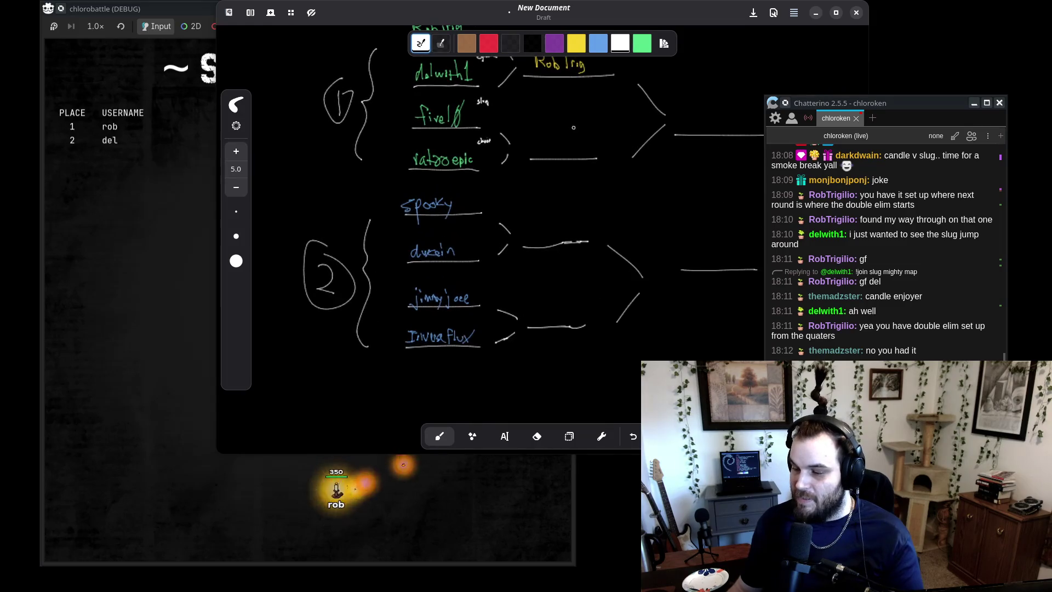
pyautogui.hscroll(3, 583, 196)
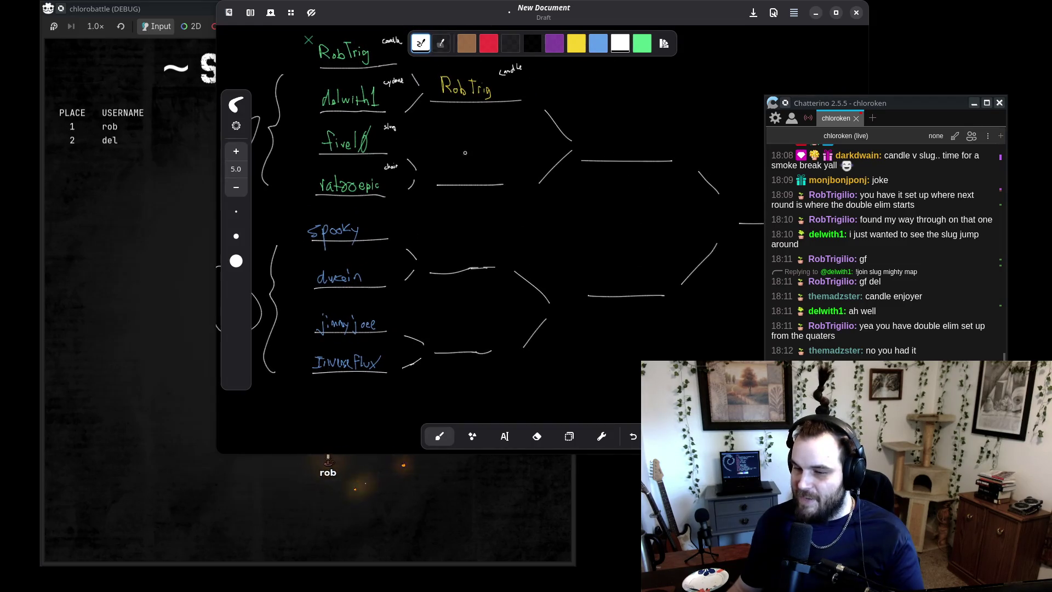
pyautogui.moveTo(548, 70); pyautogui.dragTo(526, 67)
# - Undo the stray white ellipse, pan along the bracket lines, then bring the chlorobattle game forward
pyautogui.hotkey('ctrl', 'z')
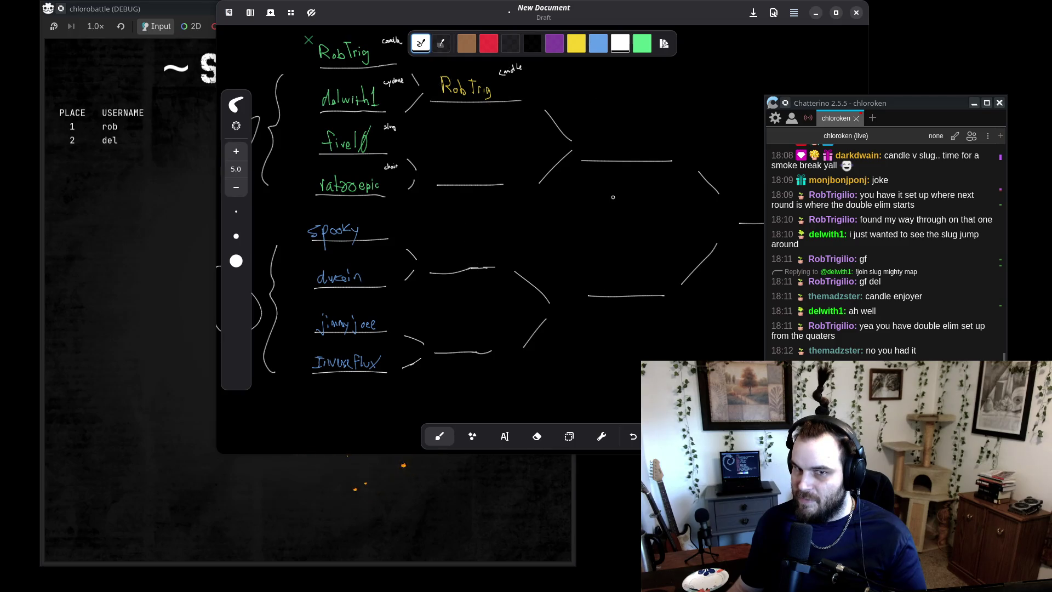
pyautogui.scroll(5, 498, 238)
pyautogui.hscroll(3, 497, 237)
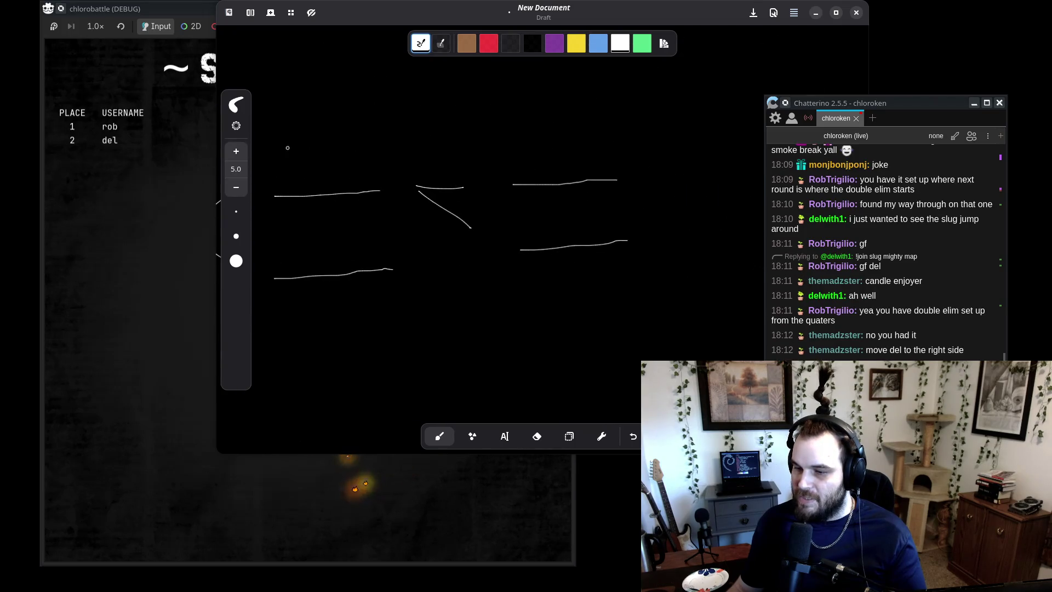
pyautogui.moveTo(532, 171); pyautogui.dragTo(517, 202)
pyautogui.hscroll(1, 612, 191)
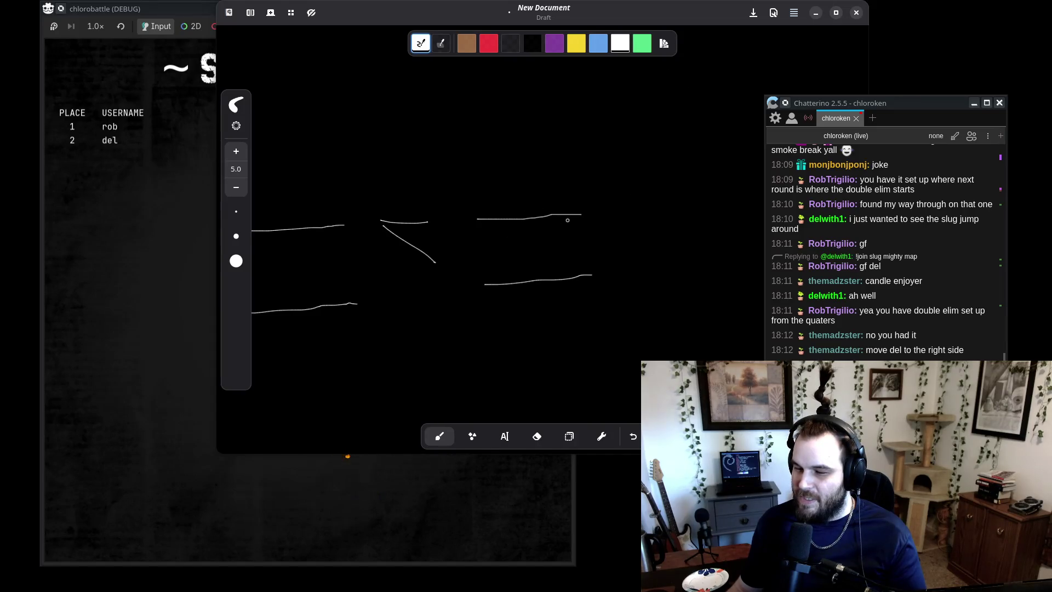
pyautogui.hscroll(5, 590, 264)
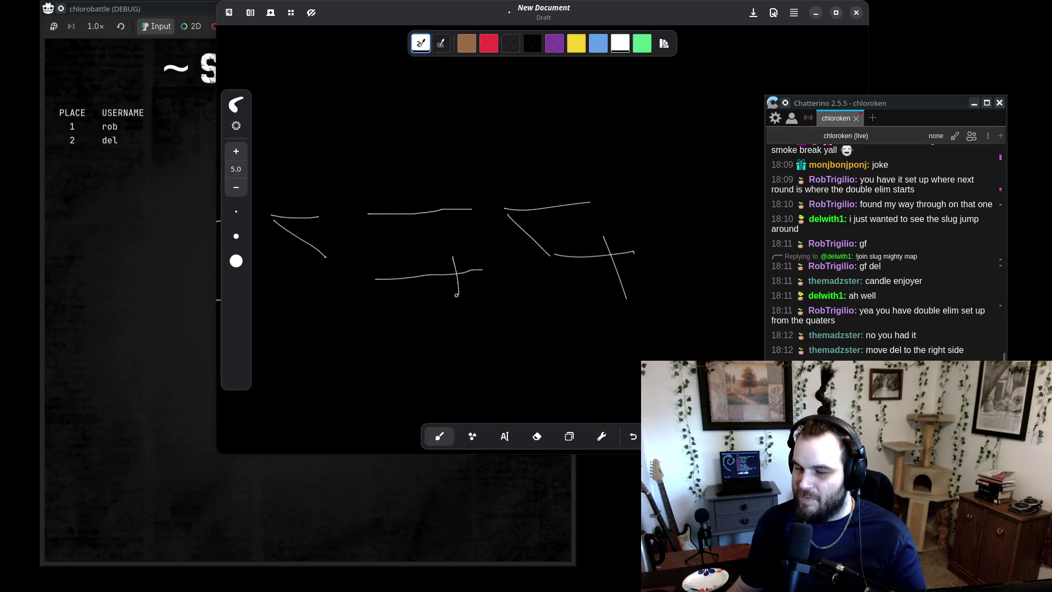
pyautogui.hscroll(-9, 387, 278)
pyautogui.hscroll(7, 411, 322)
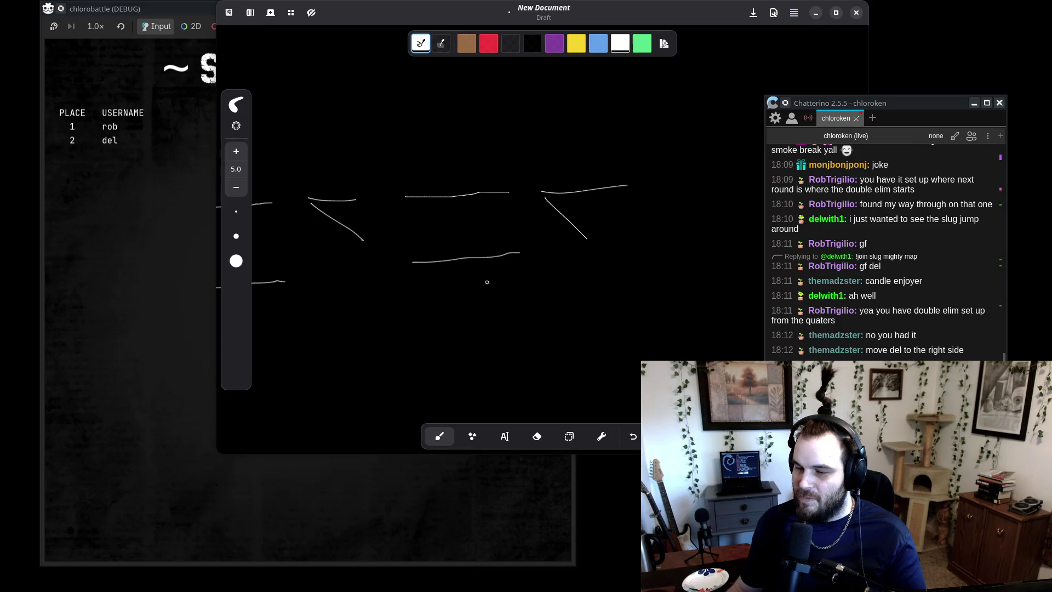
pyautogui.hscroll(-20, 411, 278)
pyautogui.scroll(3, 349, 124)
pyautogui.scroll(-1, 428, 226)
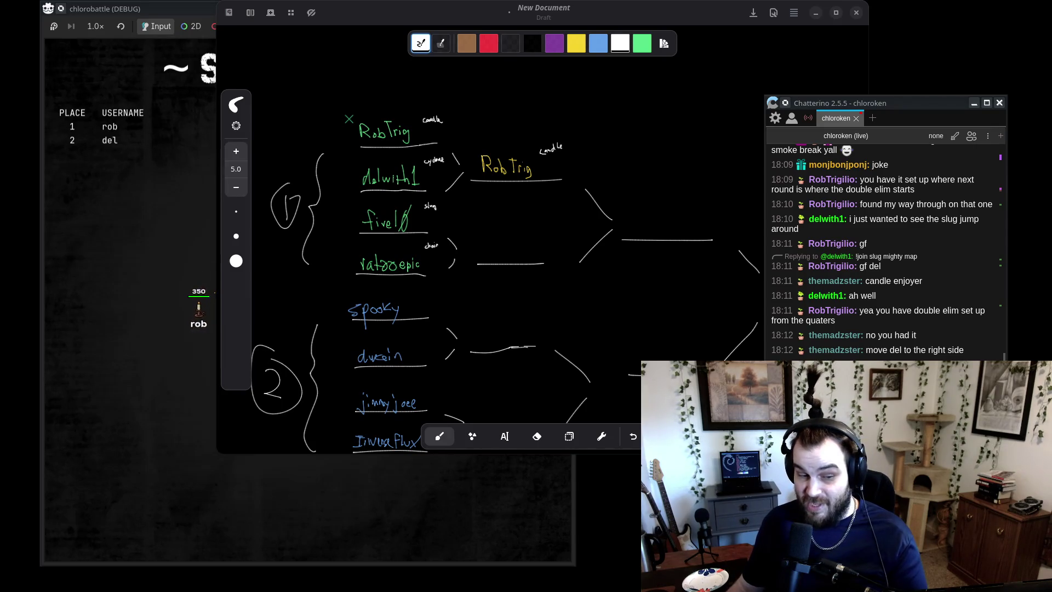
pyautogui.click(169, 7)
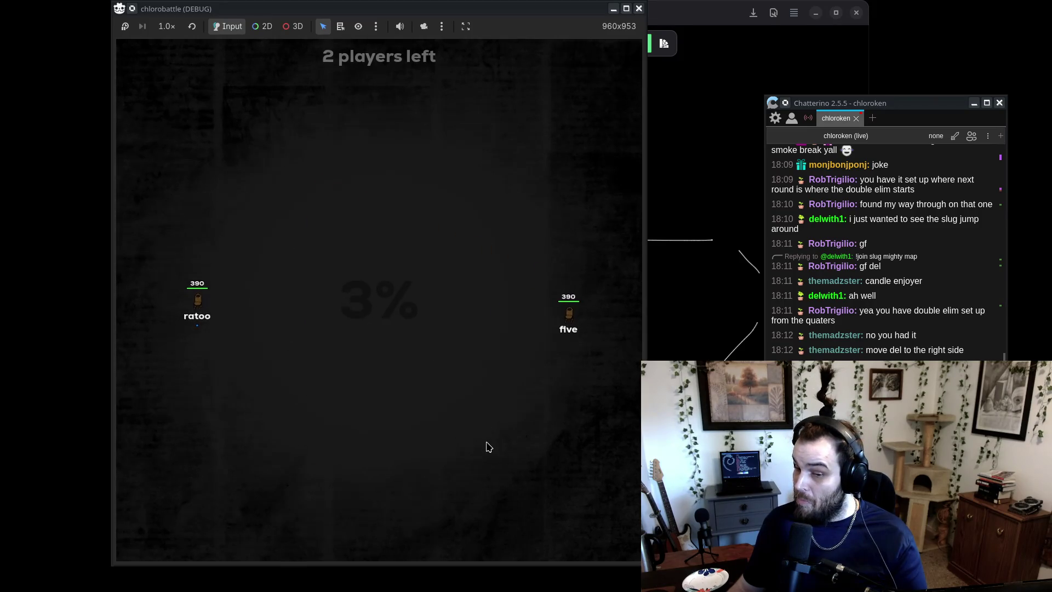
# - Shift the chlorobattle window left, then raise the Rnote bracket and move it left
pyautogui.moveTo(514, 11)
pyautogui.mouseDown()
pyautogui.moveTo(455, 22)
pyautogui.moveTo(463, 12)
pyautogui.mouseUp()
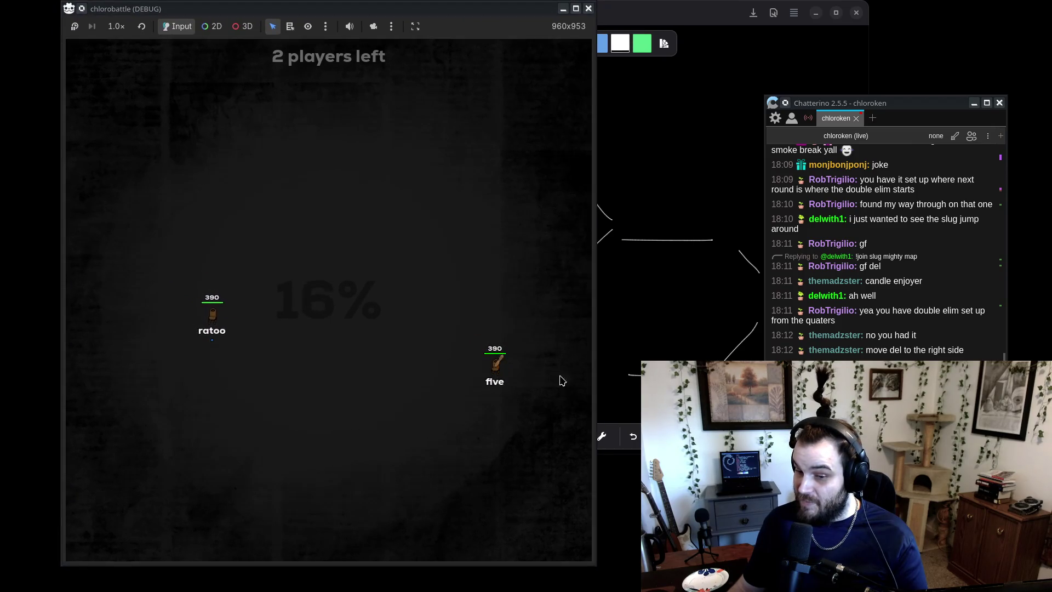
pyautogui.click(672, 16)
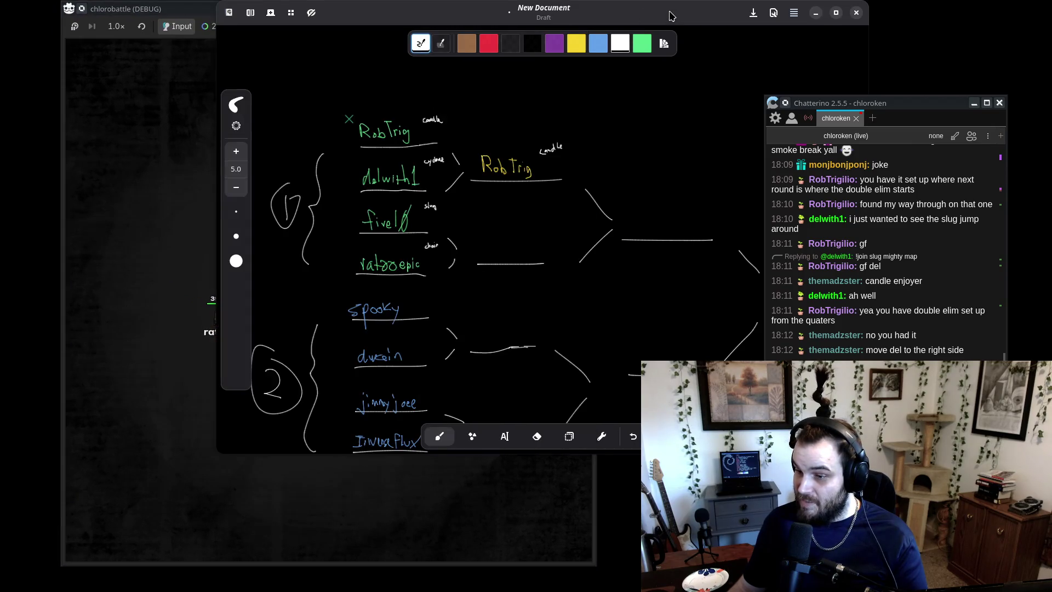
pyautogui.click(185, 12)
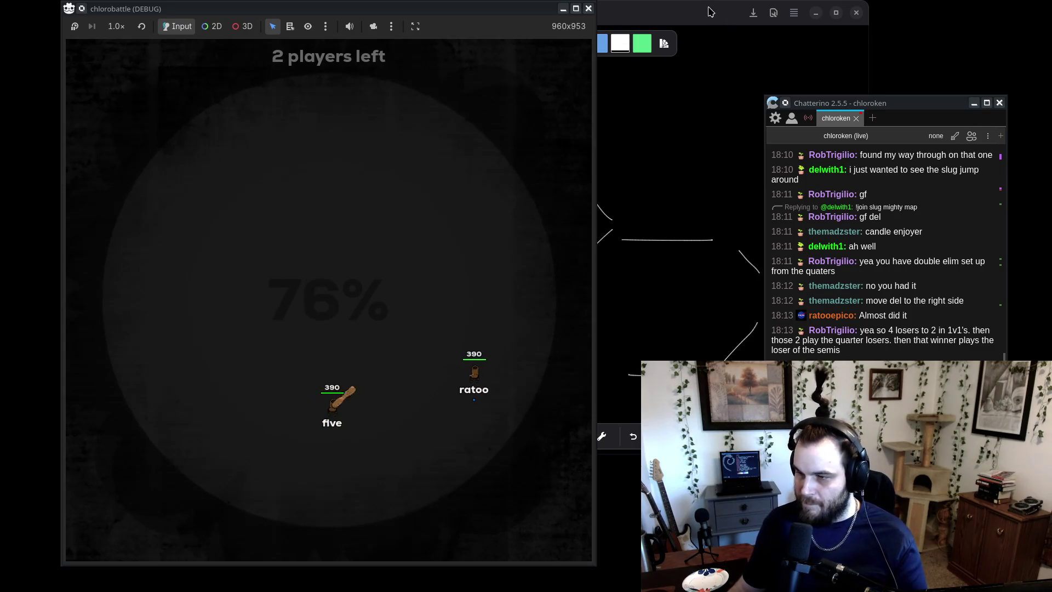
pyautogui.moveTo(709, 12); pyautogui.dragTo(600, 12)
# - Scroll around the Rnote bracket to review it, then return to the running chlorobattle game
pyautogui.scroll(-5, 480, 269)
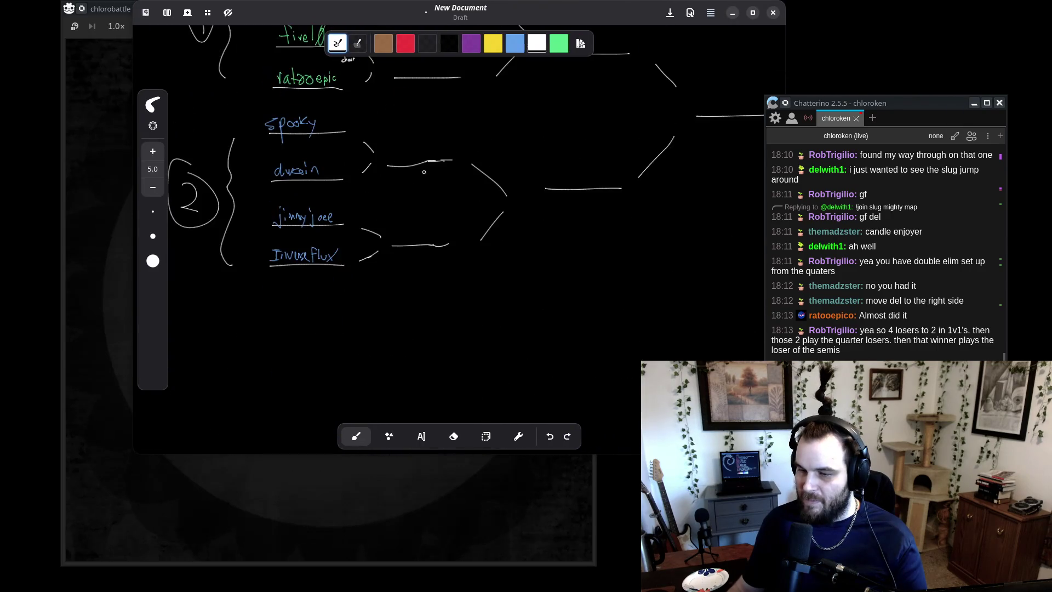
pyautogui.scroll(-2, 479, 268)
pyautogui.hscroll(-2, 467, 255)
pyautogui.scroll(2, 380, 301)
pyautogui.scroll(-3, 380, 302)
pyautogui.scroll(3, 554, 309)
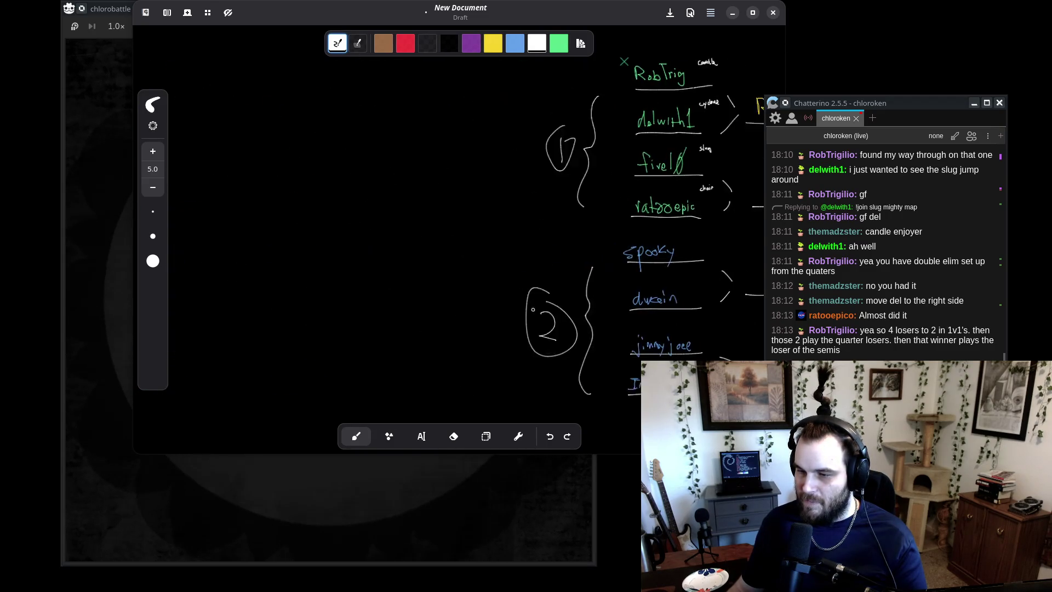
pyautogui.hscroll(10, 554, 309)
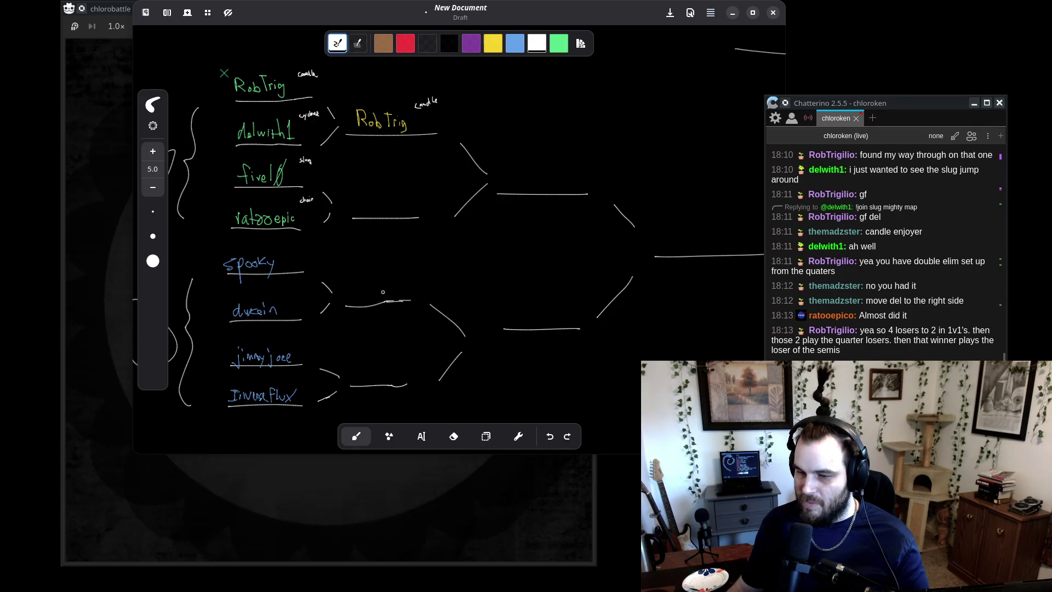
pyautogui.hscroll(-3, 483, 276)
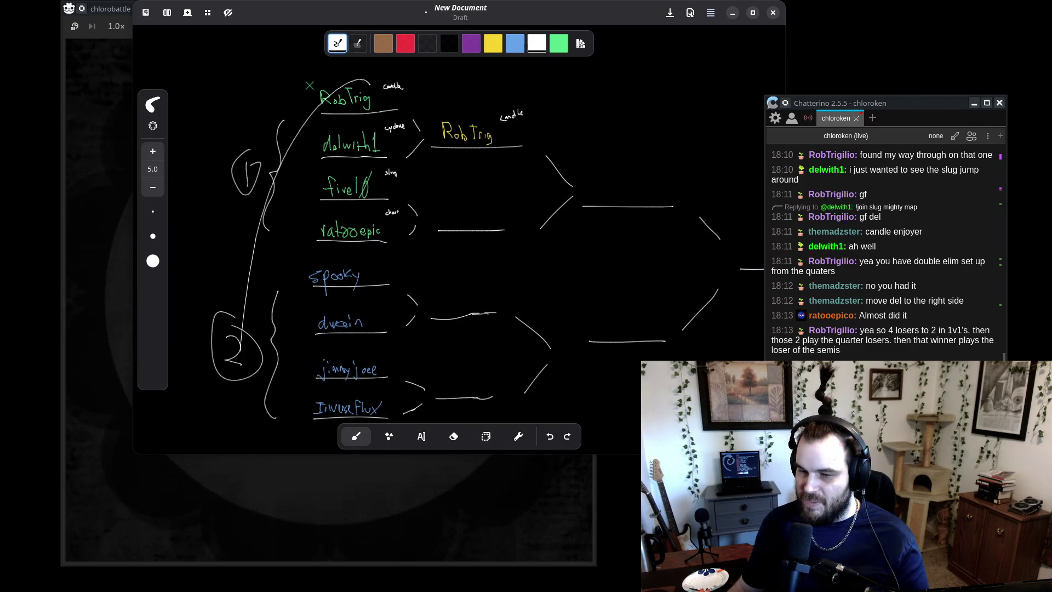
pyautogui.click(123, 9)
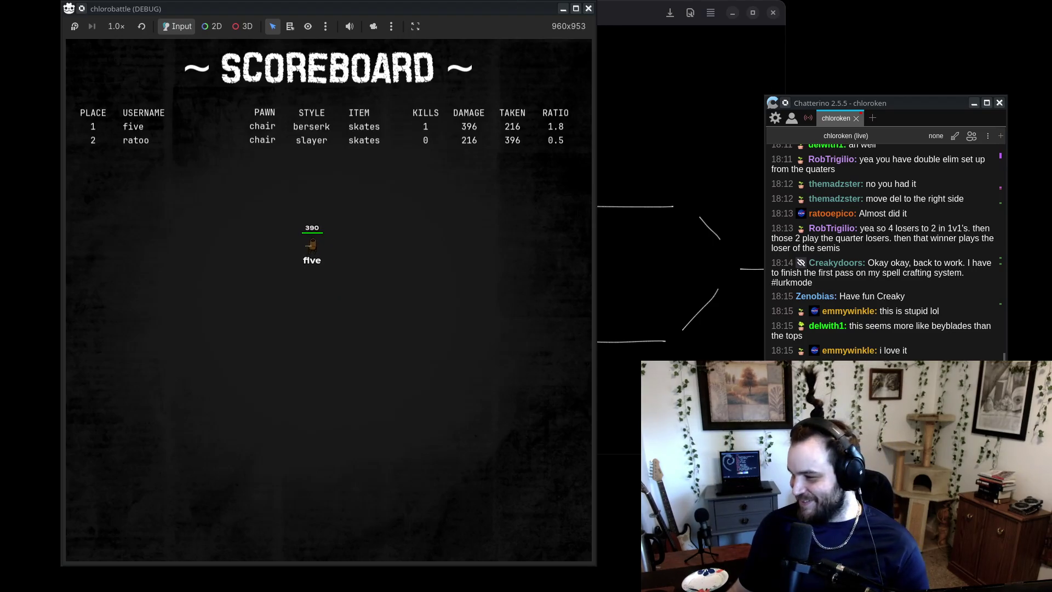
# - After the 1v1 round finishes, drag the Rnote bracket window in front of the match
pyautogui.moveTo(637, 14)
pyautogui.mouseDown()
pyautogui.moveTo(673, 22)
pyautogui.moveTo(674, 81)
pyautogui.mouseUp()
# - Move Rnote to the top and write the round winner in yellow in the next-round slot
pyautogui.moveTo(603, 83)
pyautogui.mouseDown()
pyautogui.moveTo(672, 408)
pyautogui.moveTo(597, 16)
pyautogui.mouseUp()
pyautogui.scroll(5, 483, 147)
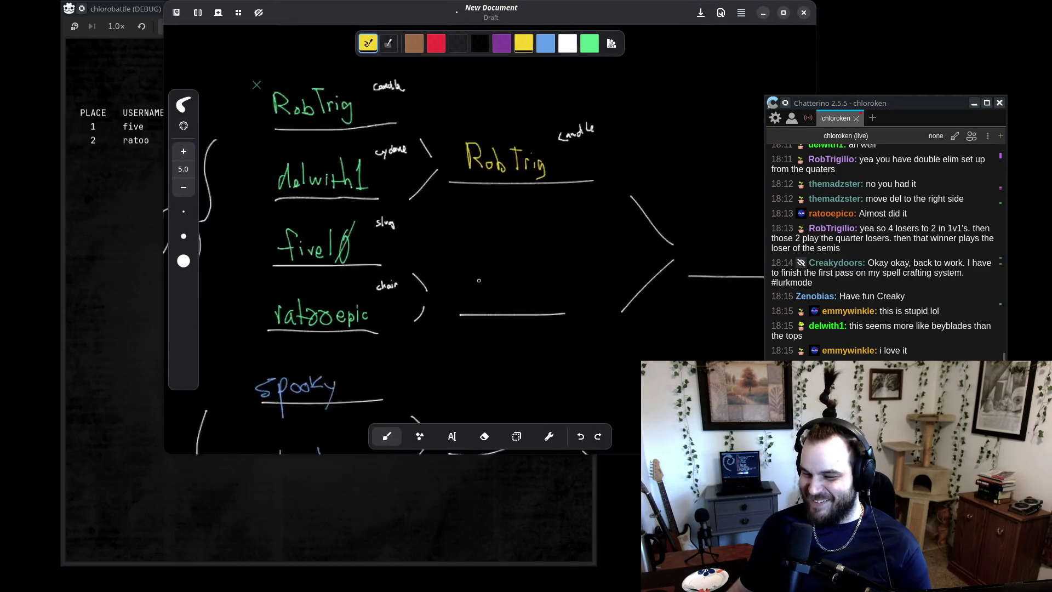
pyautogui.moveTo(468, 301); pyautogui.dragTo(480, 257)
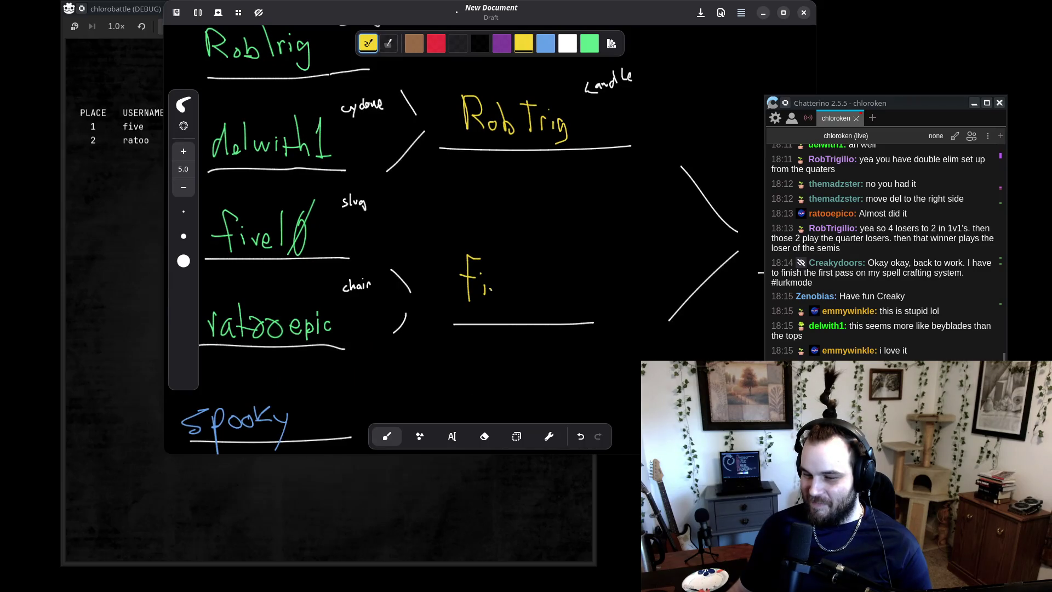
pyautogui.moveTo(532, 259); pyautogui.dragTo(536, 296)
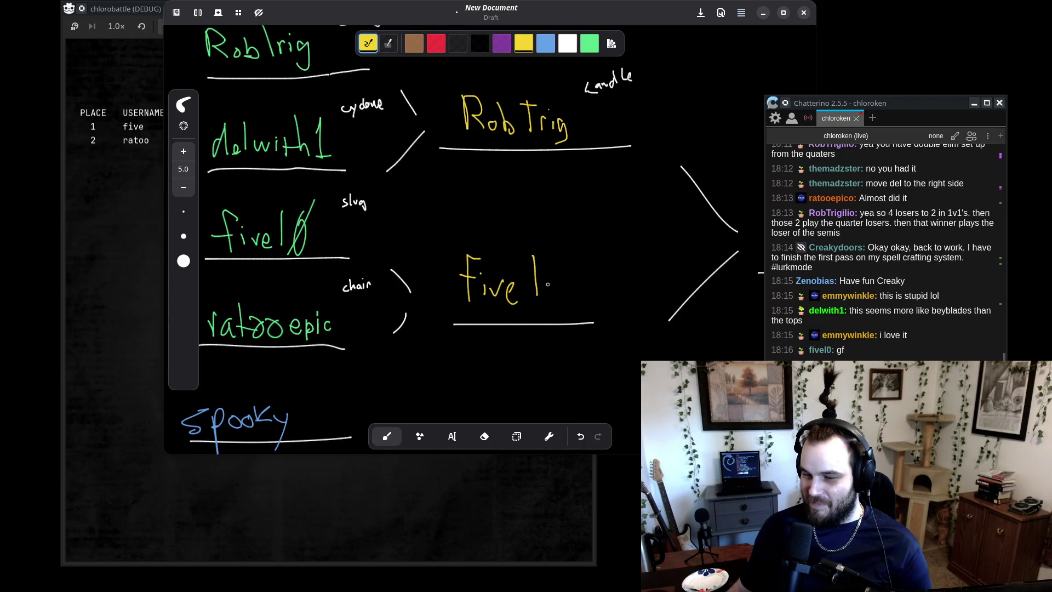
pyautogui.moveTo(582, 246); pyautogui.dragTo(536, 258)
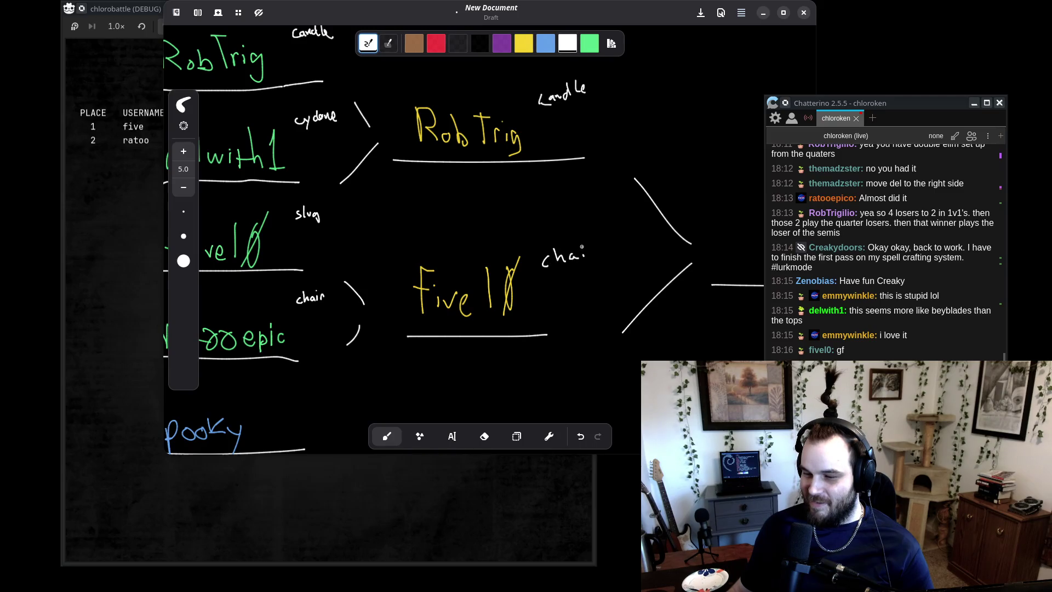
# - Shift the Rnote window right, undo the stray circle around the first-round names, and pick another pen colour
pyautogui.moveTo(491, 12); pyautogui.dragTo(552, 12)
pyautogui.scroll(-5, 548, 235)
pyautogui.moveTo(390, 50); pyautogui.dragTo(419, 28)
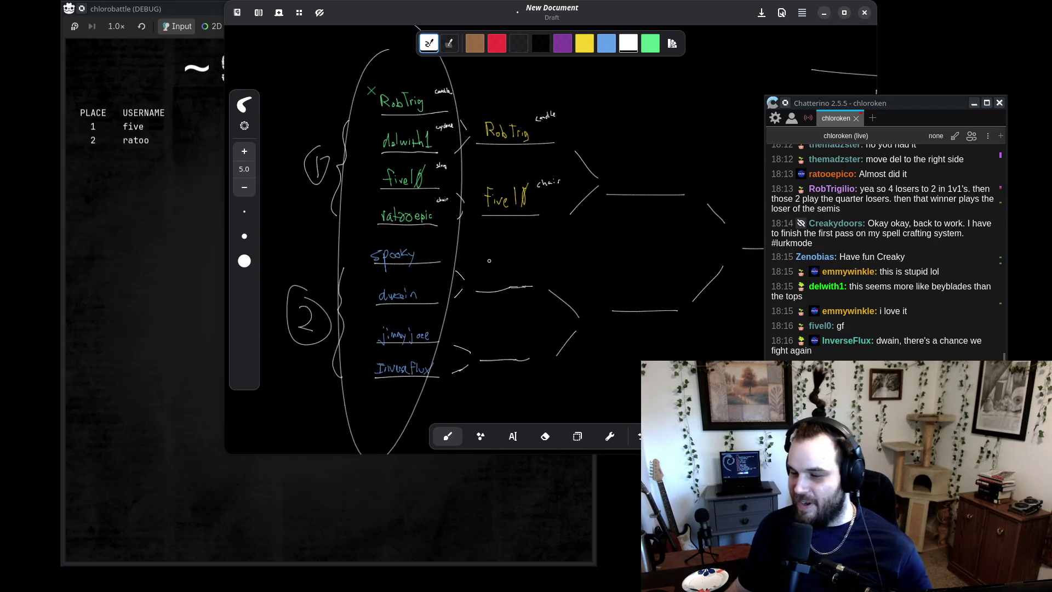
pyautogui.hotkey('ctrl', 'z')
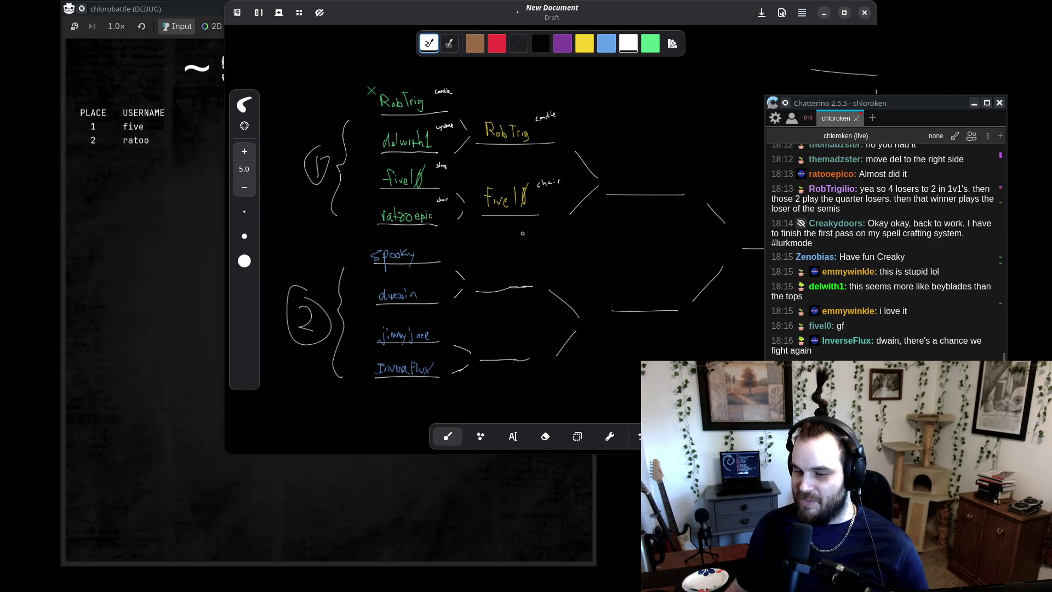
pyautogui.hotkey('ctrl', 'z')
pyautogui.scroll(-3, 483, 205)
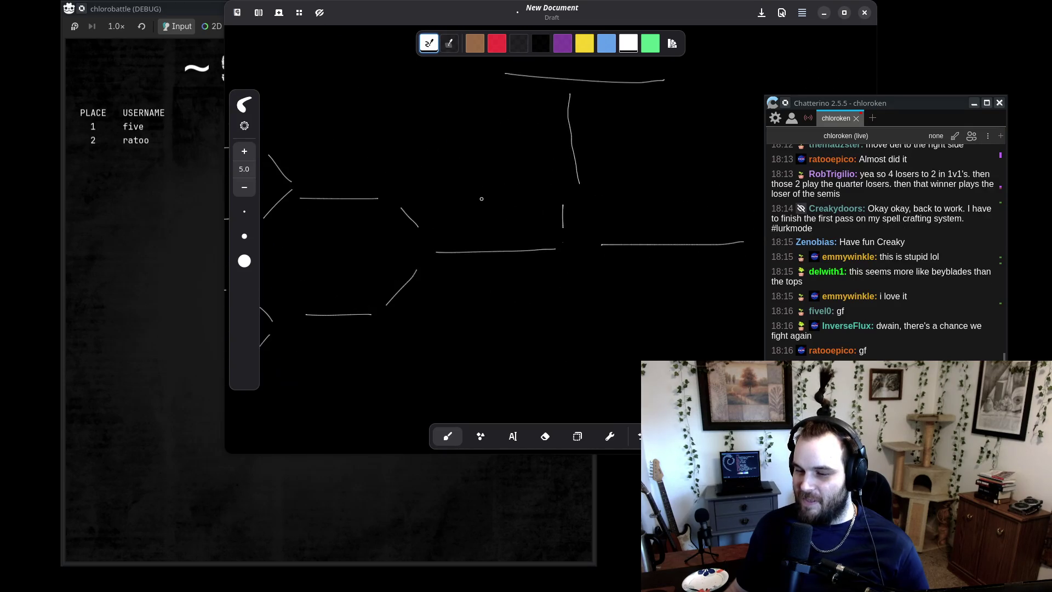
pyautogui.hotkey('ctrl', 'z')
pyautogui.hotkey('ctrl', 'z')
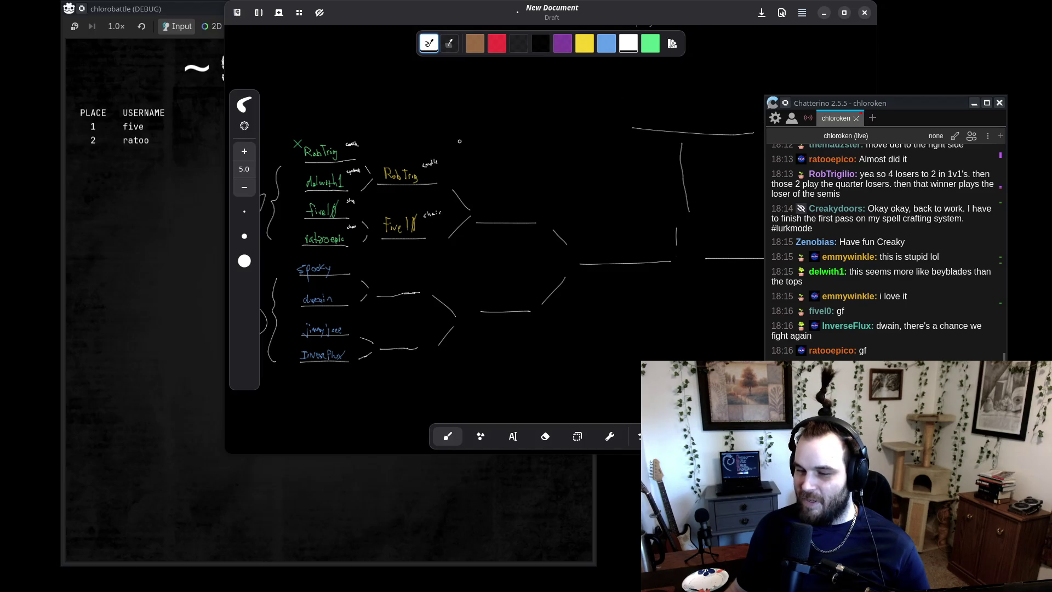
pyautogui.scroll(5, 460, 141)
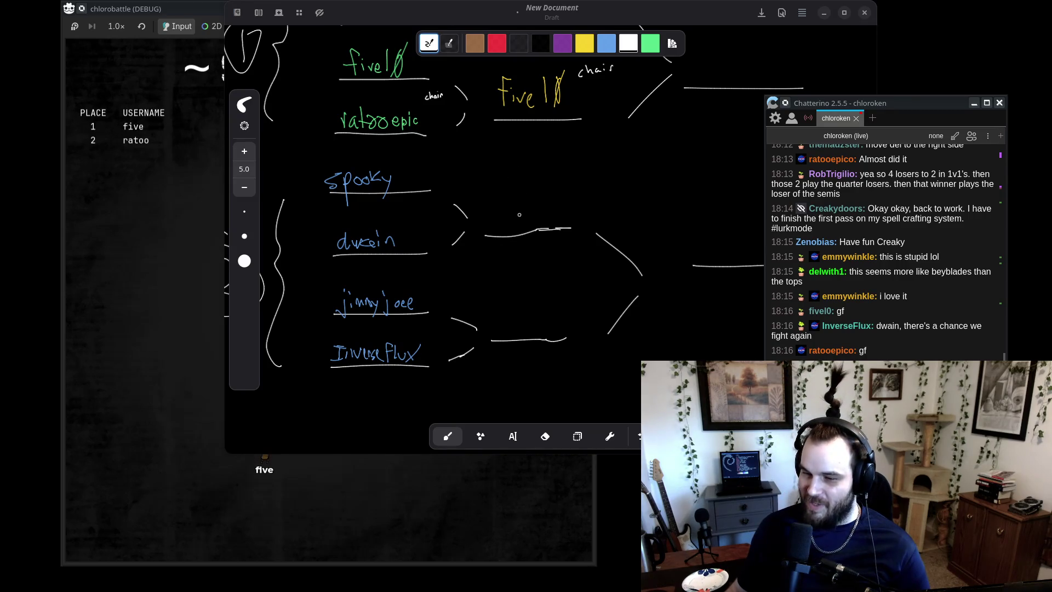
pyautogui.click(565, 44)
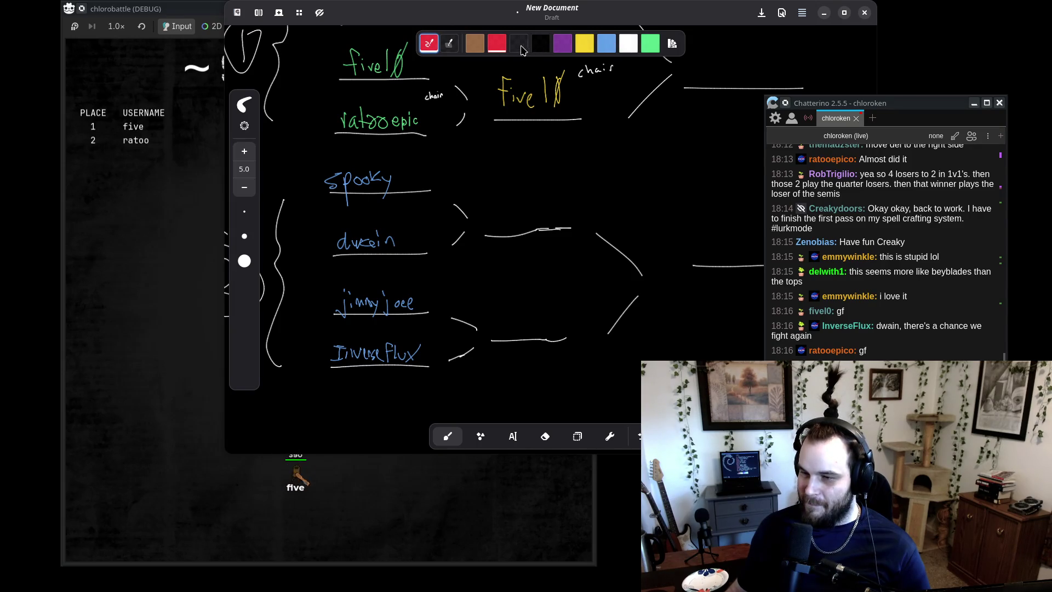
# - Set a palette swatch to orange through the colour chooser, then move Rnote down and right
pyautogui.click(672, 44)
pyautogui.click(516, 231)
pyautogui.click(656, 155)
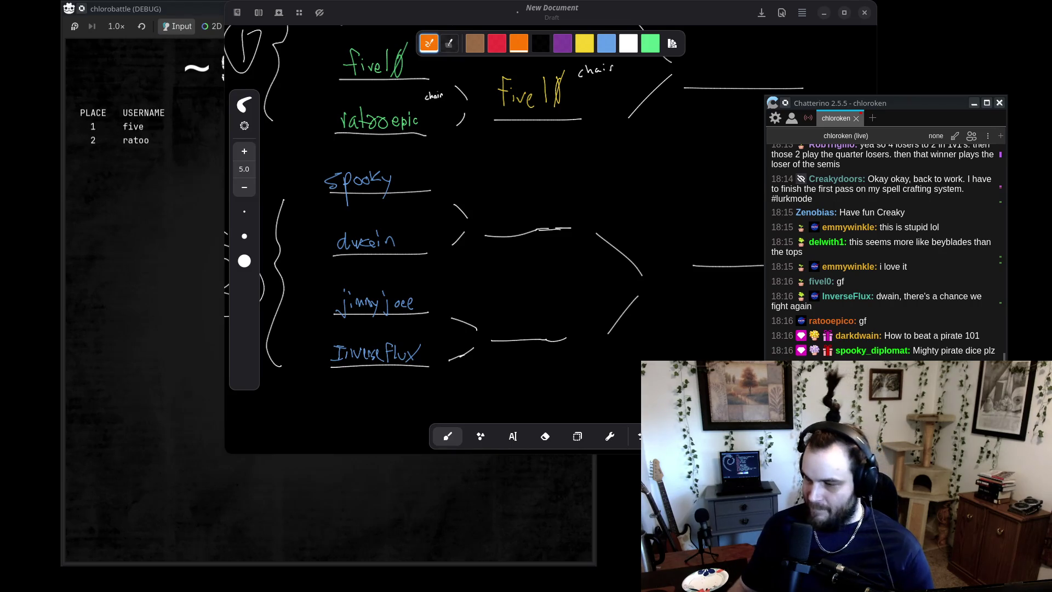
pyautogui.moveTo(914, 351); pyautogui.dragTo(966, 354)
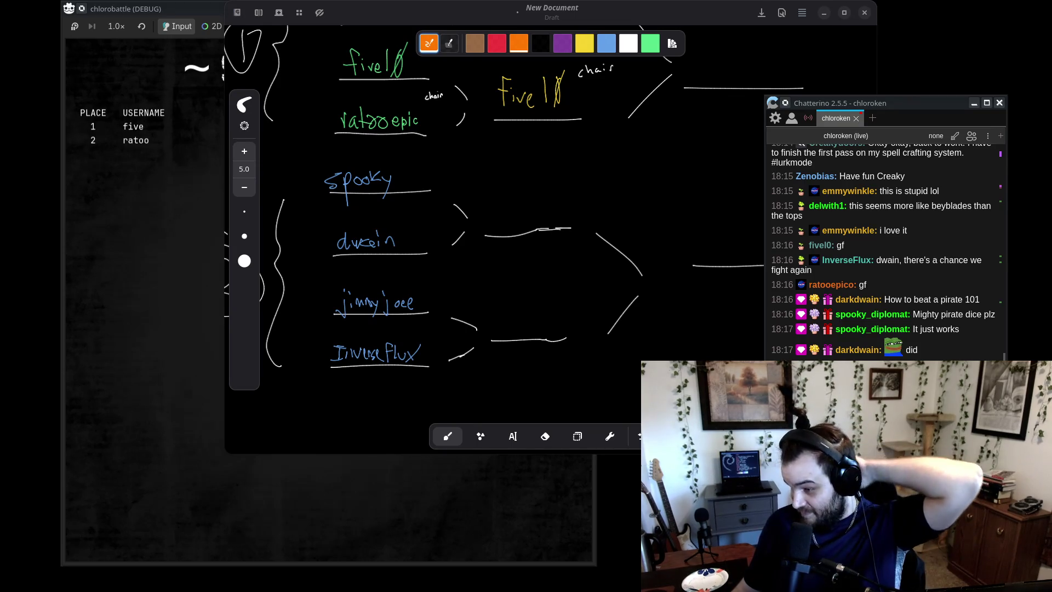
pyautogui.moveTo(670, 9); pyautogui.dragTo(707, 39)
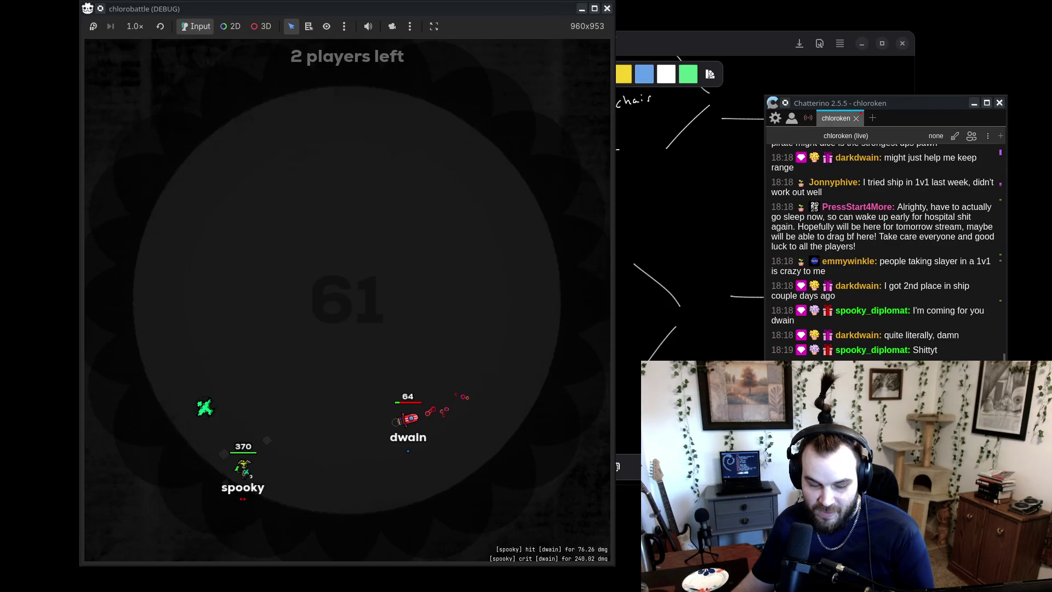
pyautogui.hotkey('alt', 'Tab')
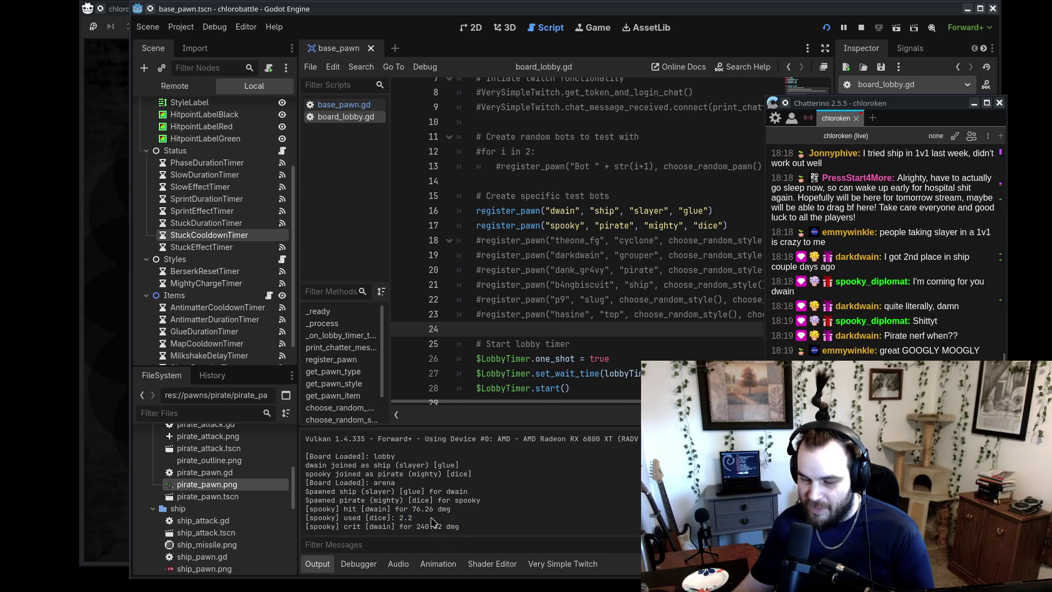
pyautogui.hotkey('alt', 'Tab')
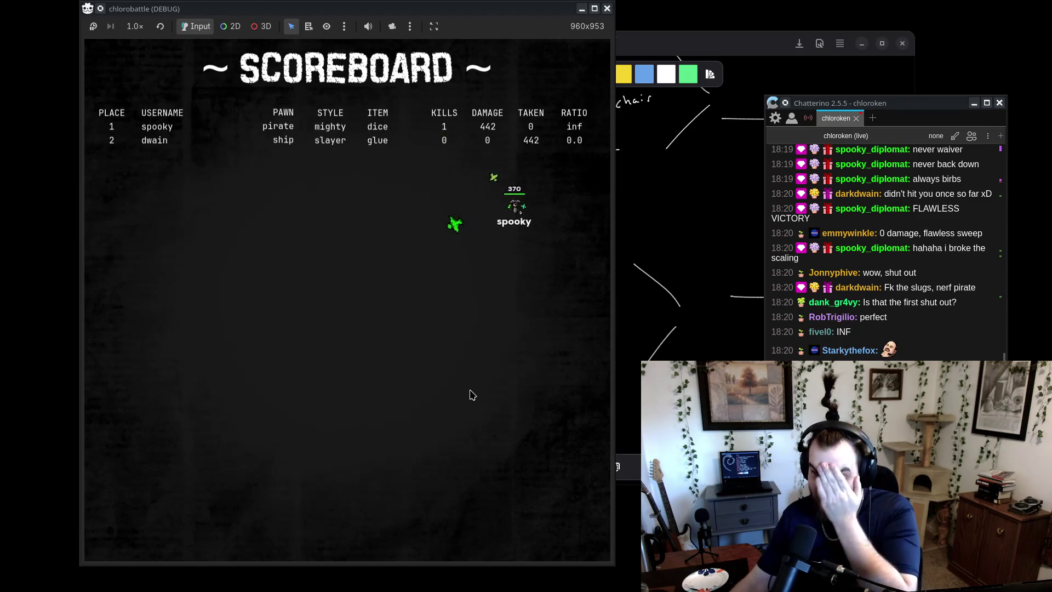
# - Bring the Rnote tournament bracket in front of the finished Godot scoreboard
pyautogui.click(647, 75)
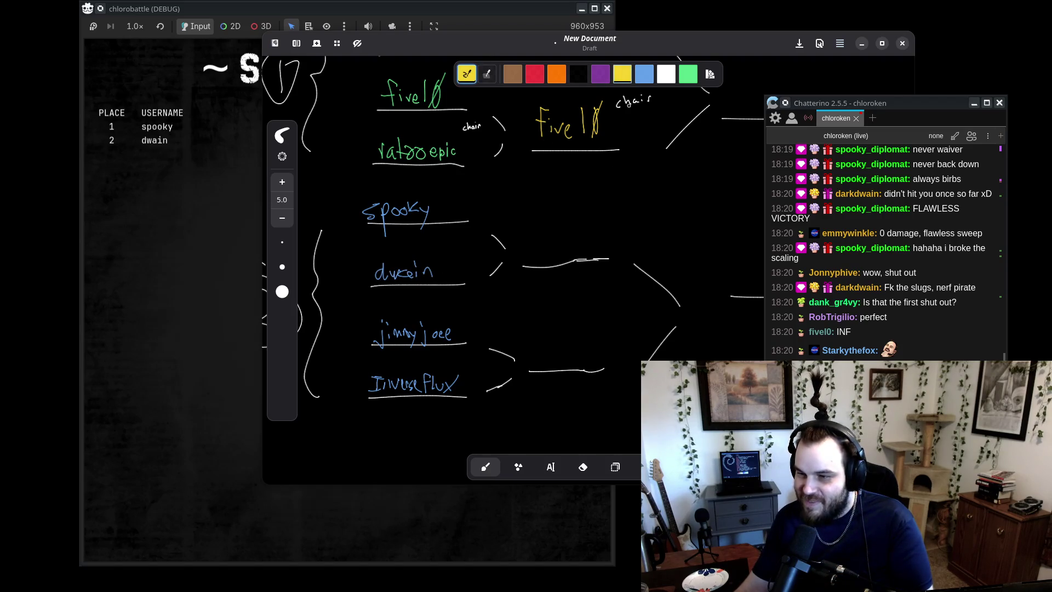
# - Select the orange pen and write Spooky into the next-round bracket slot
pyautogui.scroll(3, 493, 274)
pyautogui.click(557, 74)
pyautogui.scroll(3, 493, 274)
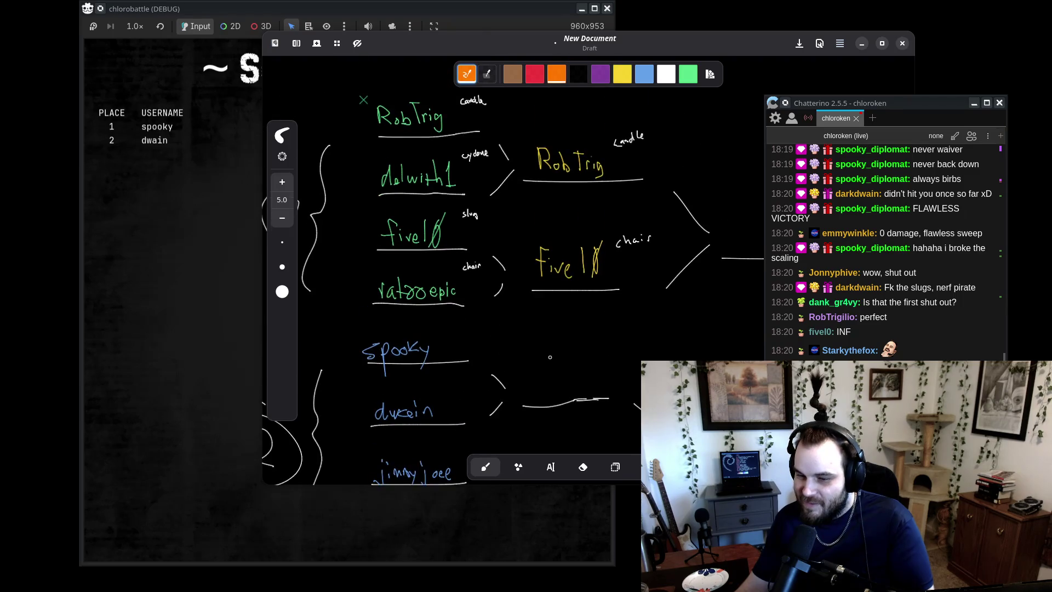
pyautogui.scroll(3, 538, 388)
pyautogui.scroll(-5, 538, 388)
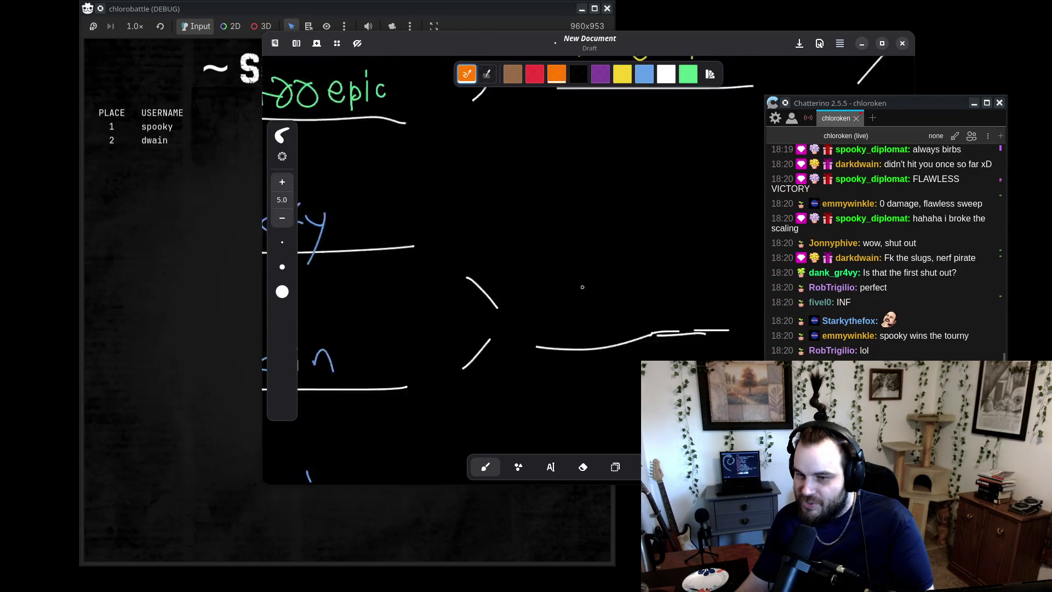
pyautogui.moveTo(499, 225); pyautogui.dragTo(504, 224)
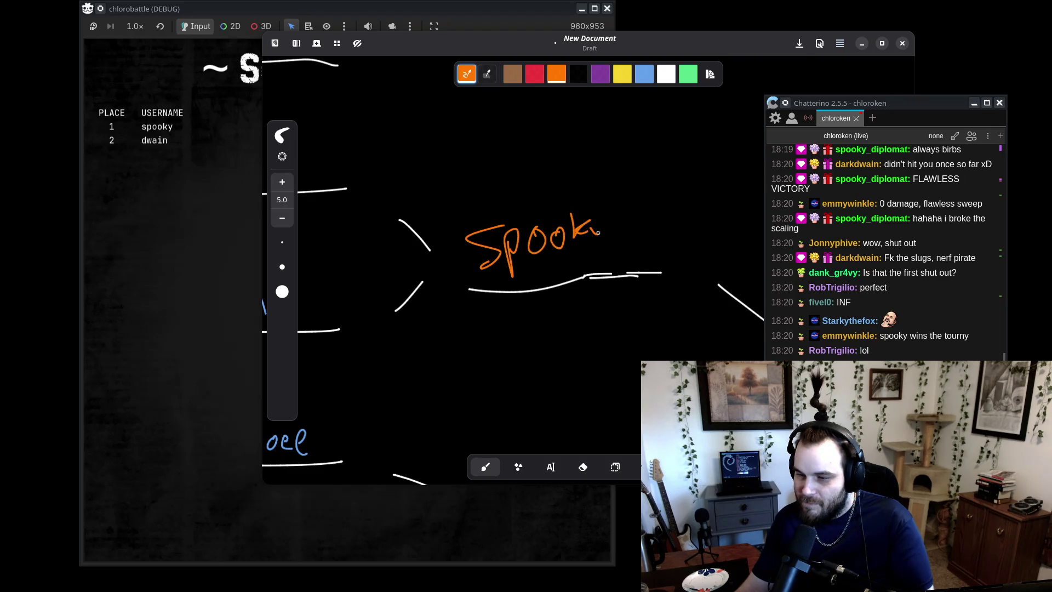
# - Switch the pen to white, pan over the spooky entries, then return to the game scoreboard
pyautogui.click(666, 74)
pyautogui.scroll(4, 603, 192)
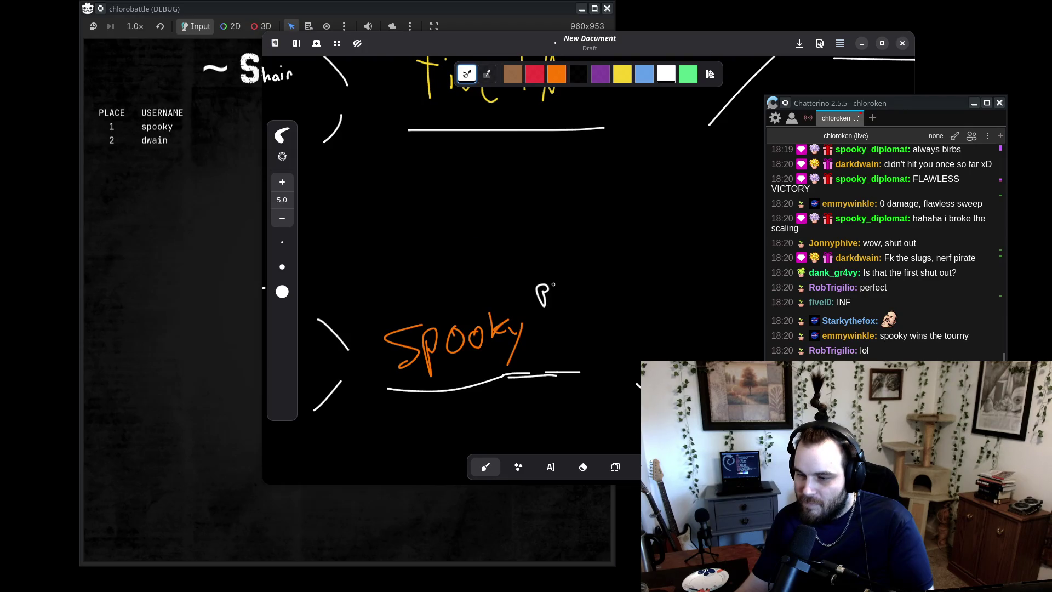
pyautogui.hscroll(-5, 592, 269)
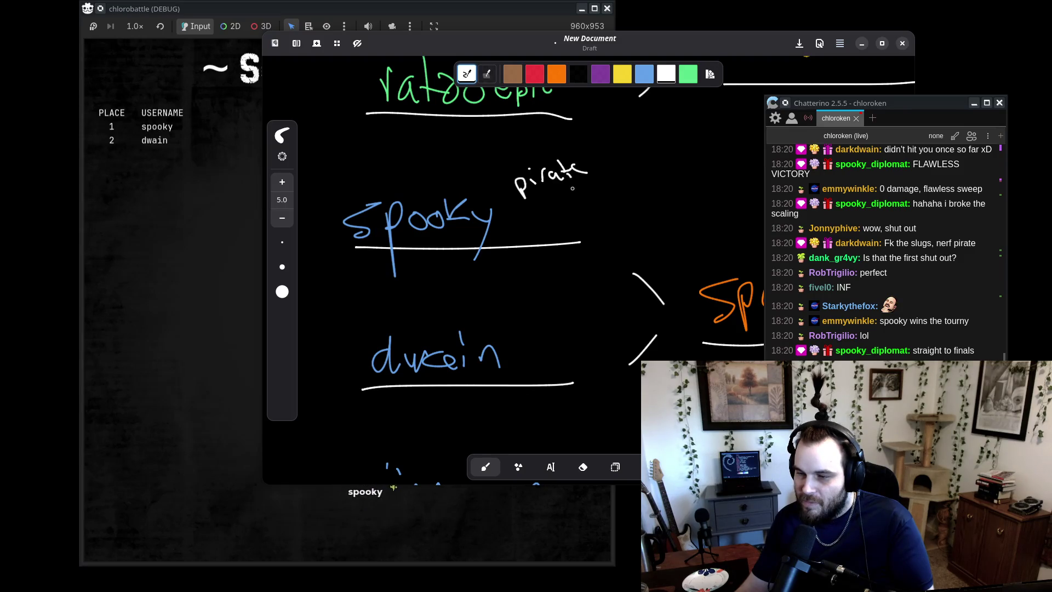
pyautogui.scroll(-8, 560, 196)
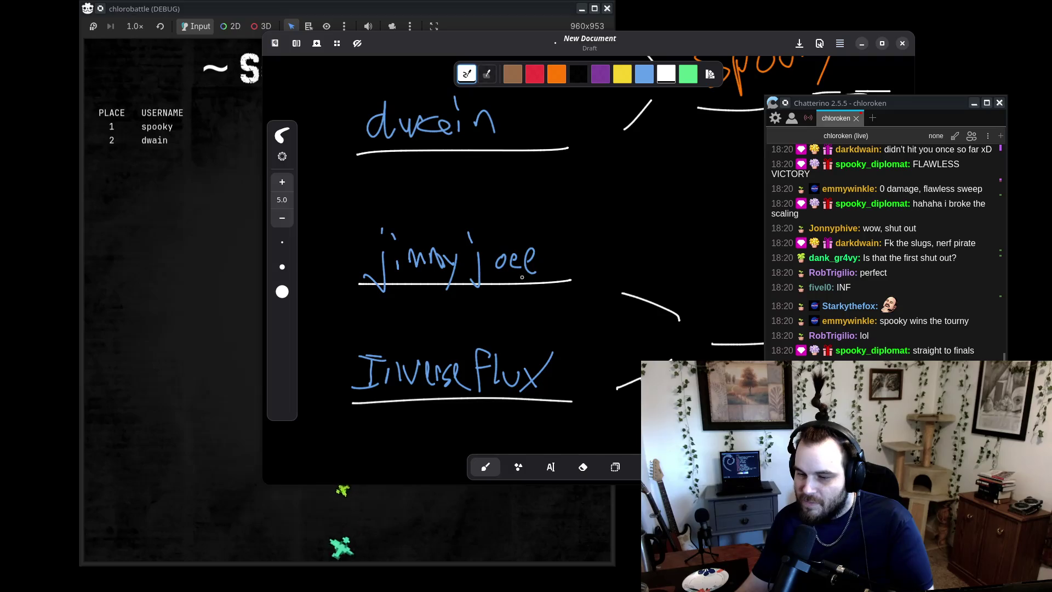
pyautogui.scroll(3, 550, 214)
pyautogui.scroll(-5, 551, 213)
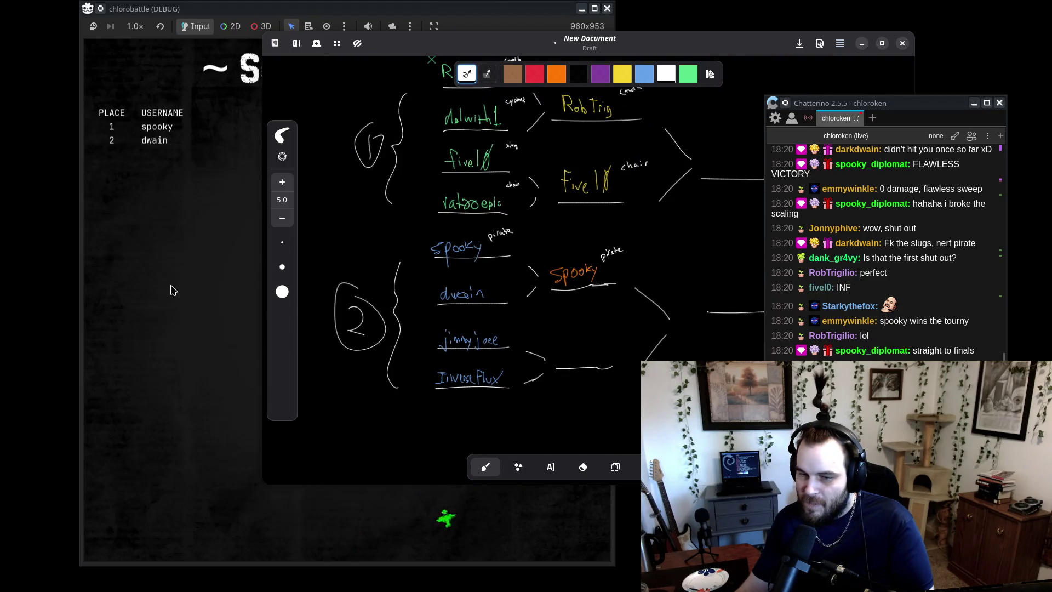
pyautogui.click(159, 291)
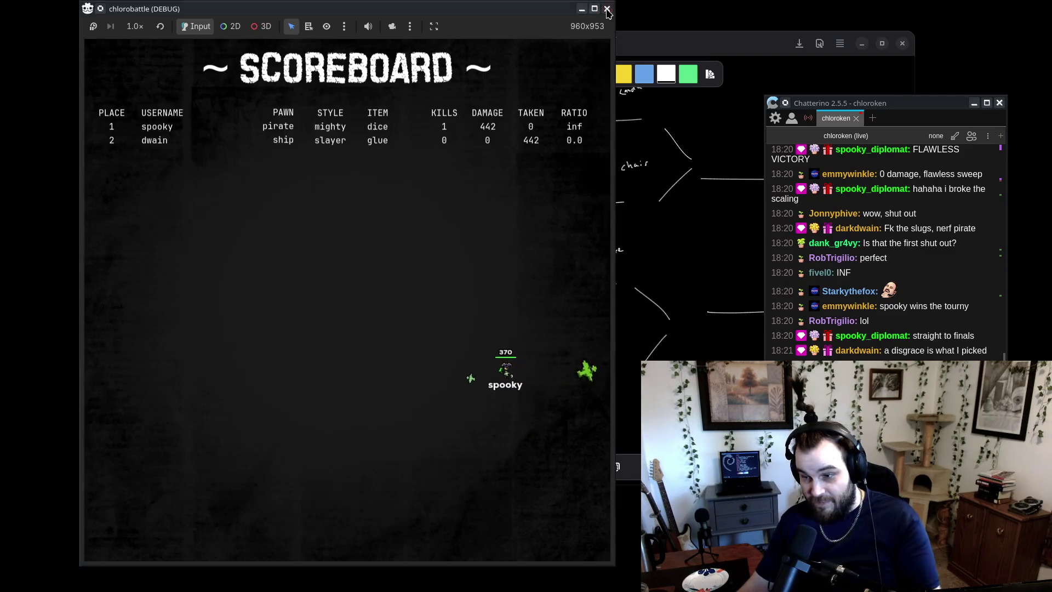
# - Drag the relaunched chlorobattle game window further left
pyautogui.scroll(2, 372, 219)
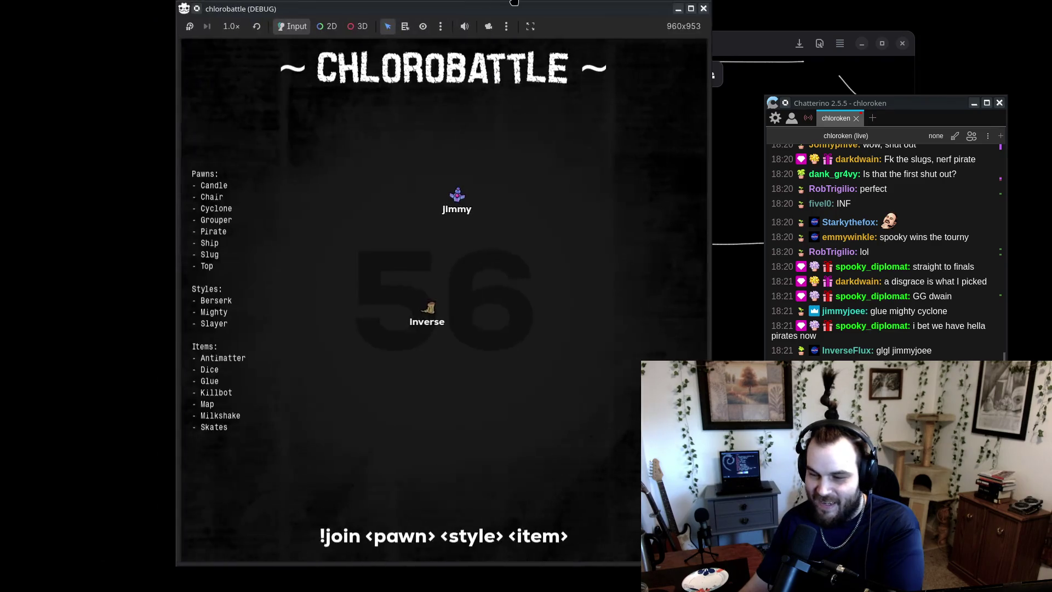
pyautogui.moveTo(551, 14)
pyautogui.mouseDown()
pyautogui.moveTo(417, 14)
pyautogui.moveTo(435, 14)
pyautogui.mouseUp()
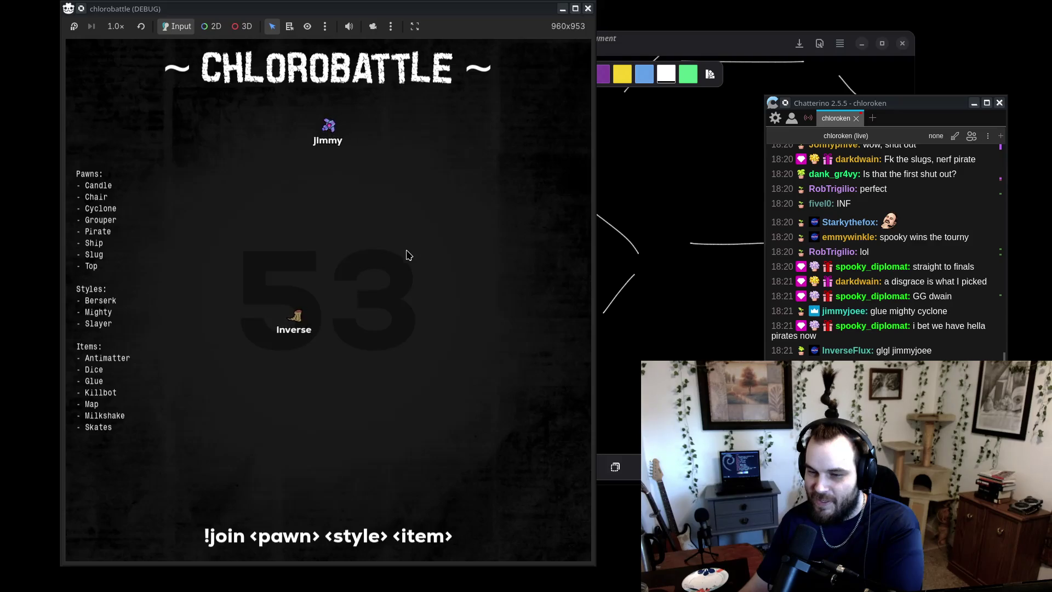
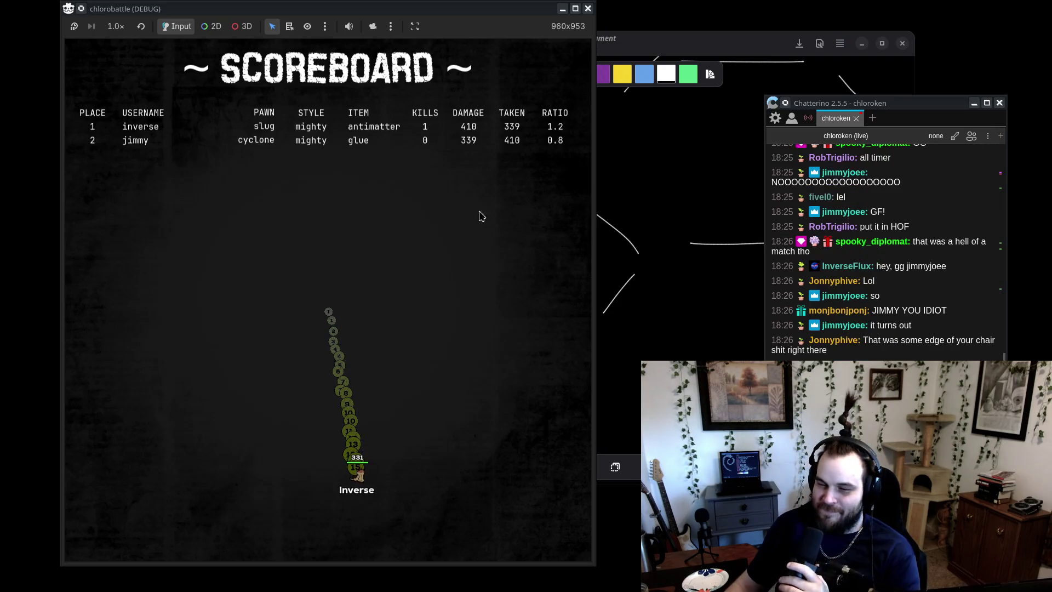
# - Finish the orange 'Inverse' on the second-round line, switch the pen to white, and review the bracket
pyautogui.moveTo(462, 314); pyautogui.dragTo(471, 311)
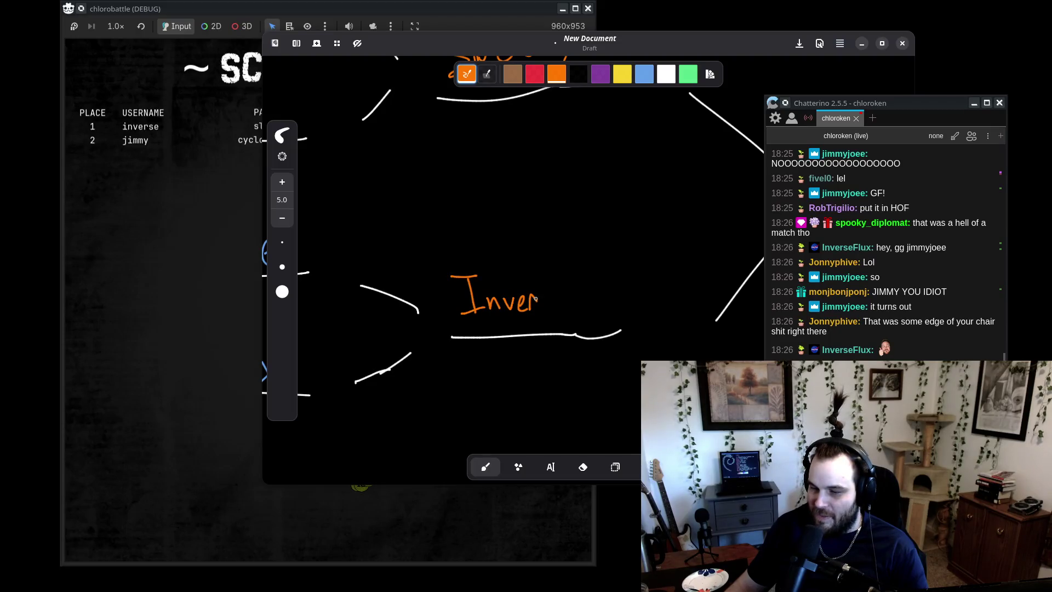
pyautogui.click(665, 73)
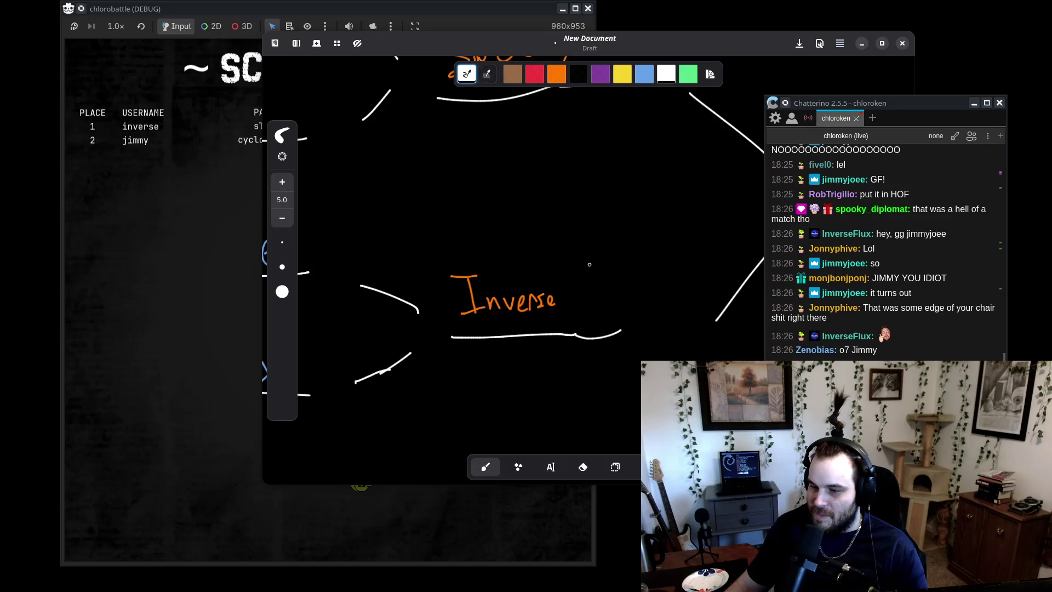
pyautogui.scroll(-6, 513, 245)
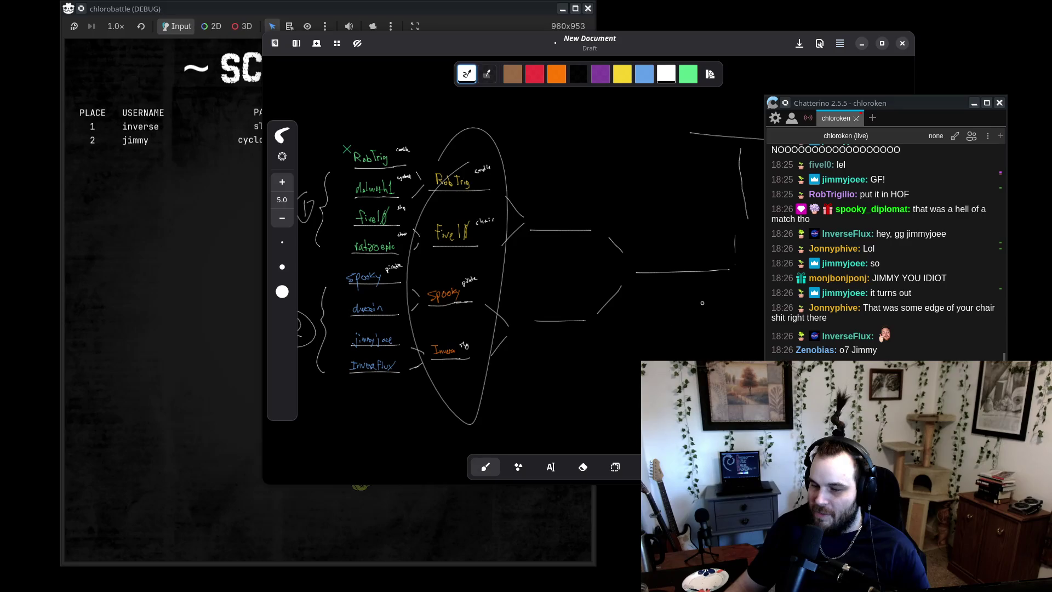
pyautogui.scroll(-2, 689, 307)
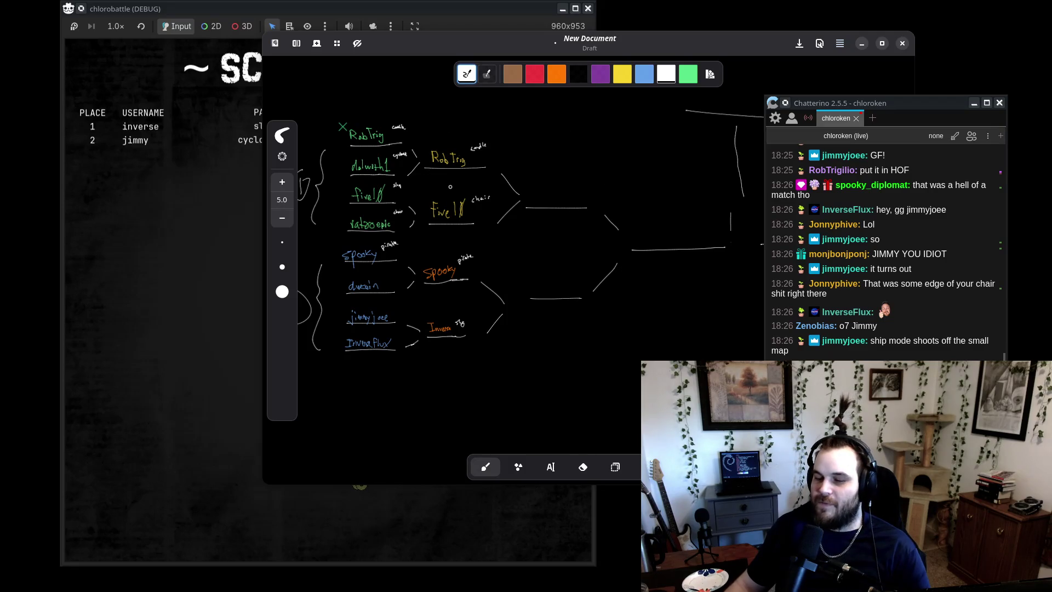
pyautogui.scroll(3, 421, 189)
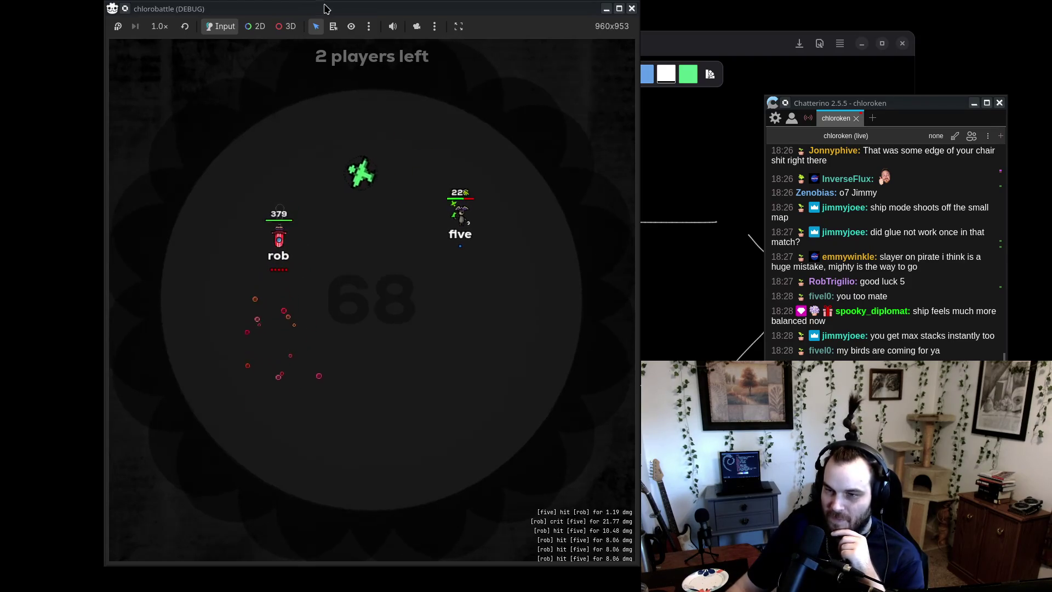
# - Watch the rob versus five match with the chat focused, then stop the game with F8
pyautogui.moveTo(325, 10); pyautogui.dragTo(301, 12)
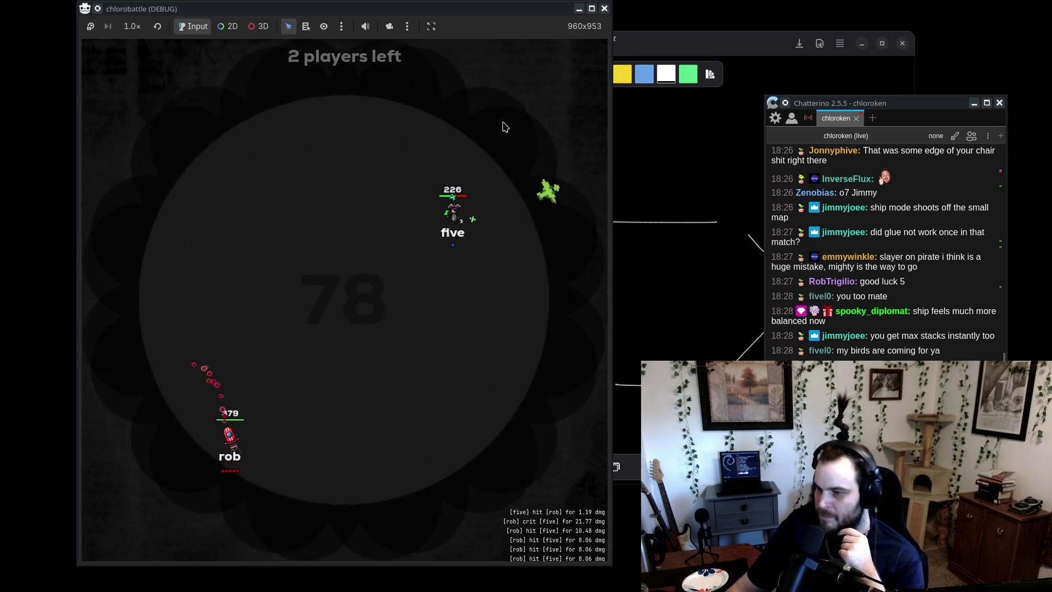
pyautogui.click(936, 307)
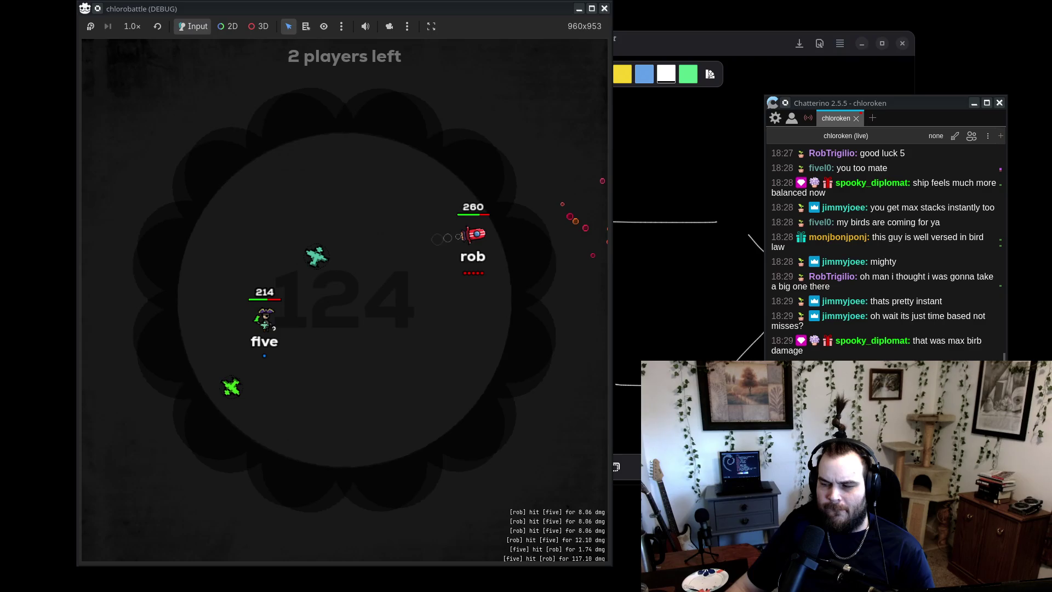
pyautogui.press('F8')
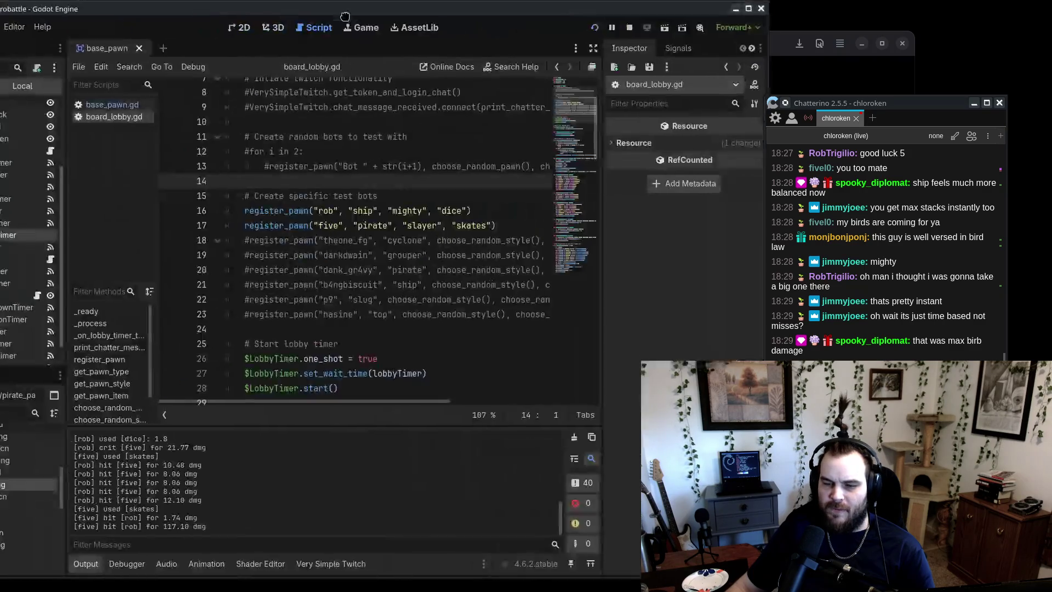
# - Open pirate_attack.gd and select minDmgRatio in the dmg formula, then return to the match
pyautogui.doubleClick(90, 441)
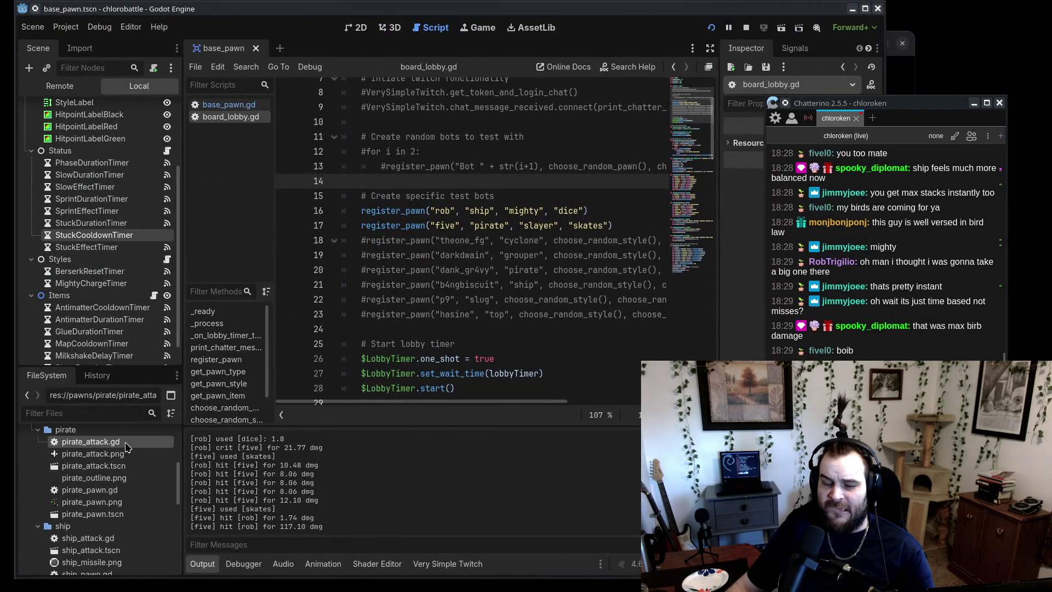
pyautogui.scroll(-5, 531, 363)
pyautogui.scroll(-3, 531, 363)
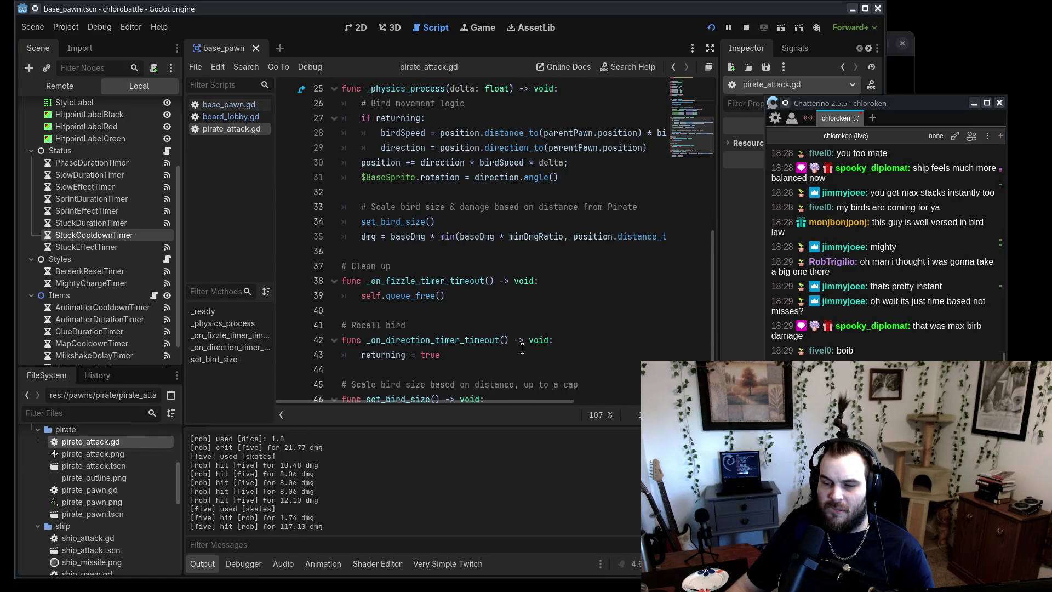
pyautogui.moveTo(508, 240); pyautogui.dragTo(565, 236)
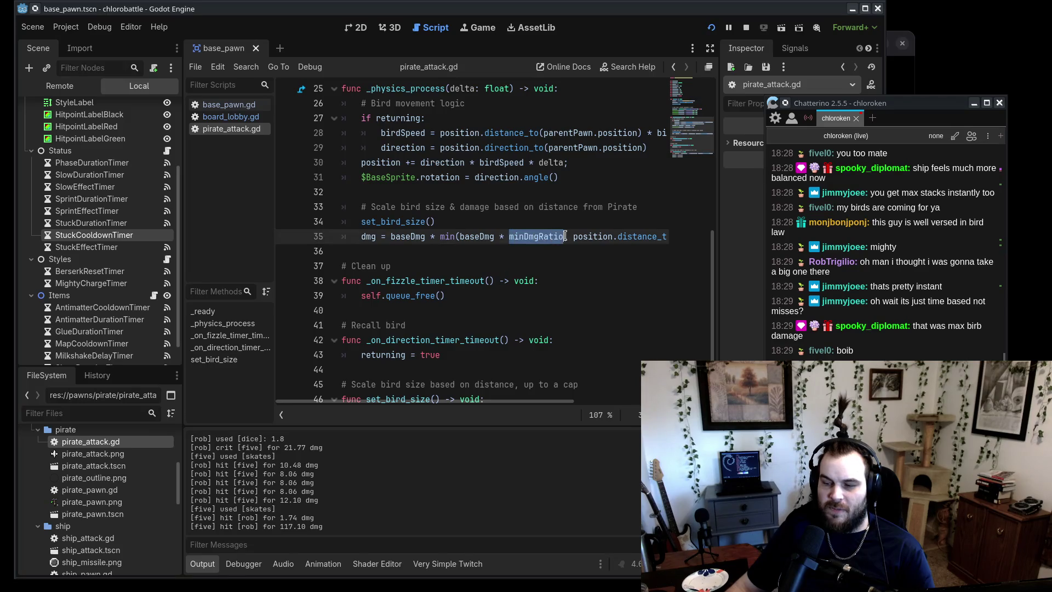
pyautogui.click(565, 254)
pyautogui.moveTo(494, 402); pyautogui.dragTo(646, 405)
pyautogui.scroll(8, 455, 337)
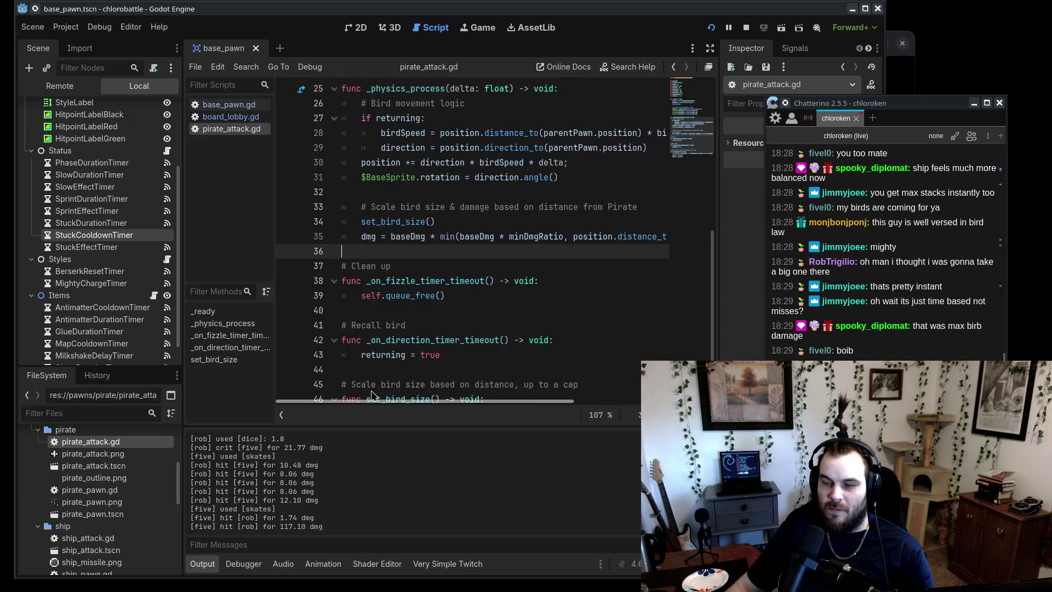
pyautogui.hotkey('alt', 'Tab')
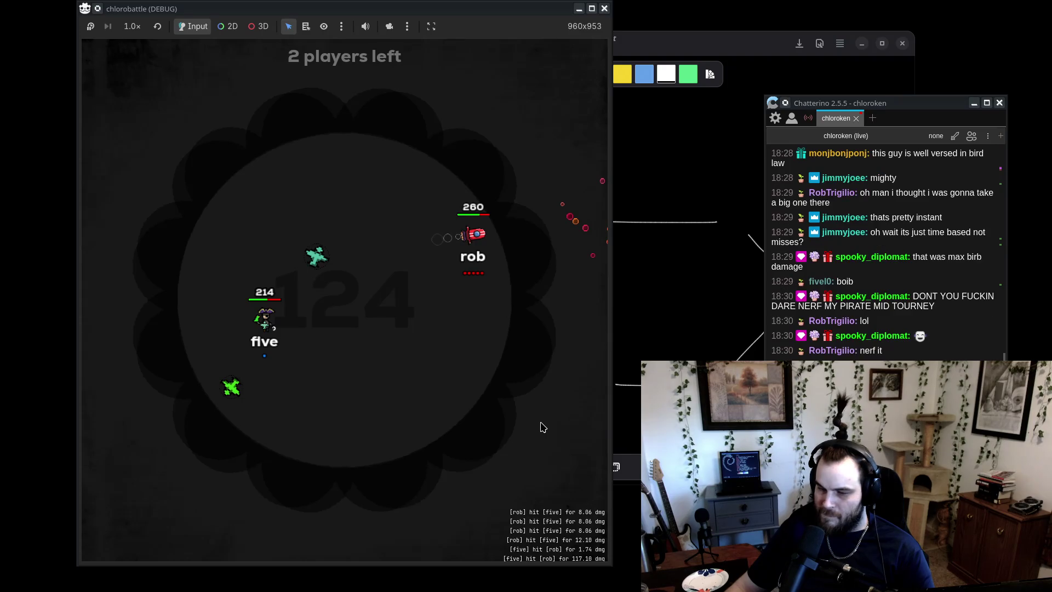
# - In pirate_attack.gd, select birdMaxDist and check birdSizeMin at the top, then return to the game
pyautogui.press('F8')
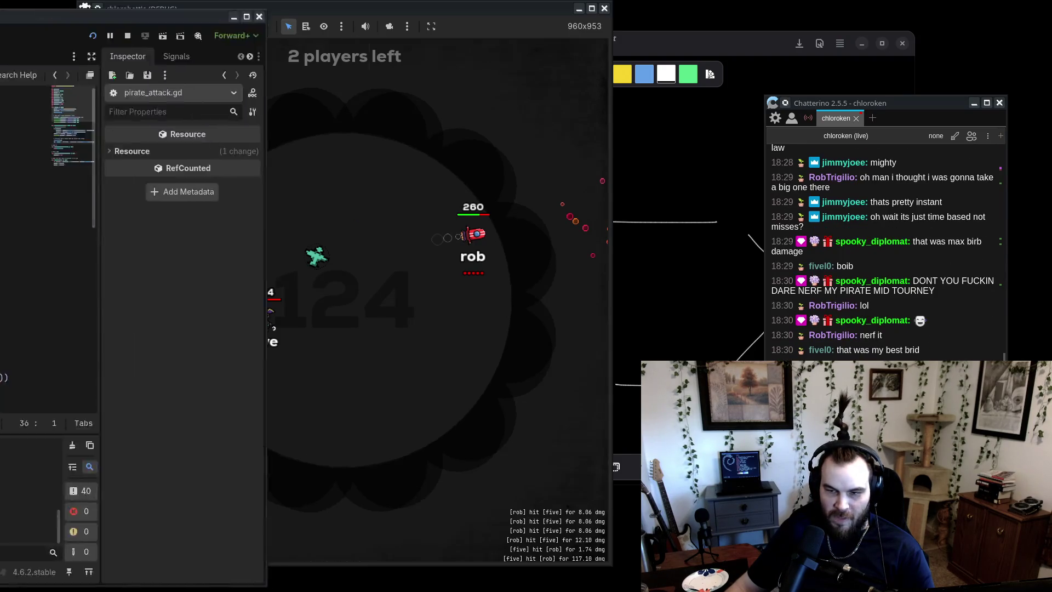
pyautogui.scroll(-4, 535, 281)
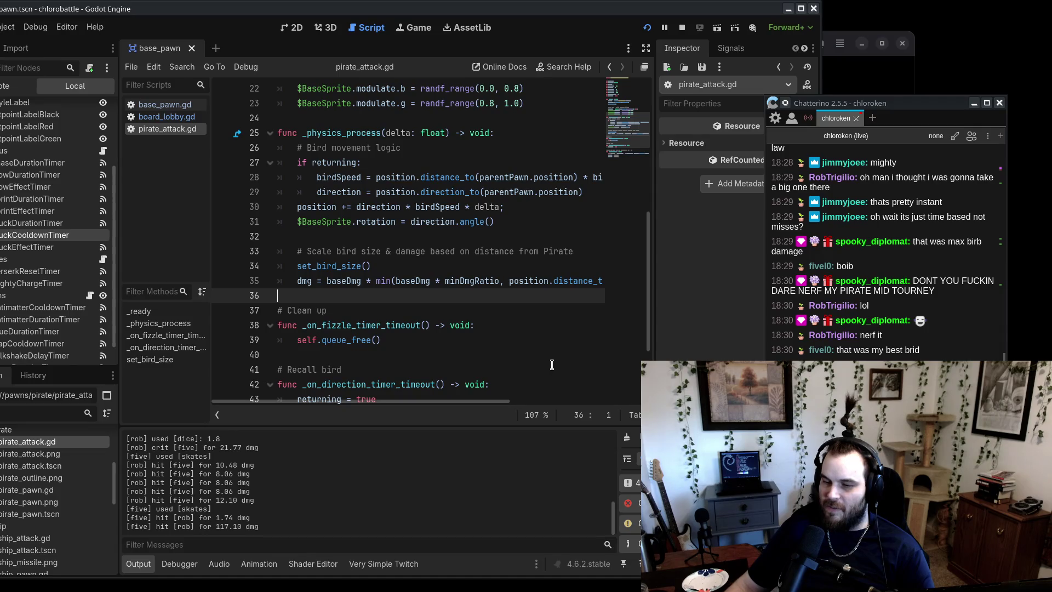
pyautogui.moveTo(481, 401); pyautogui.dragTo(607, 412)
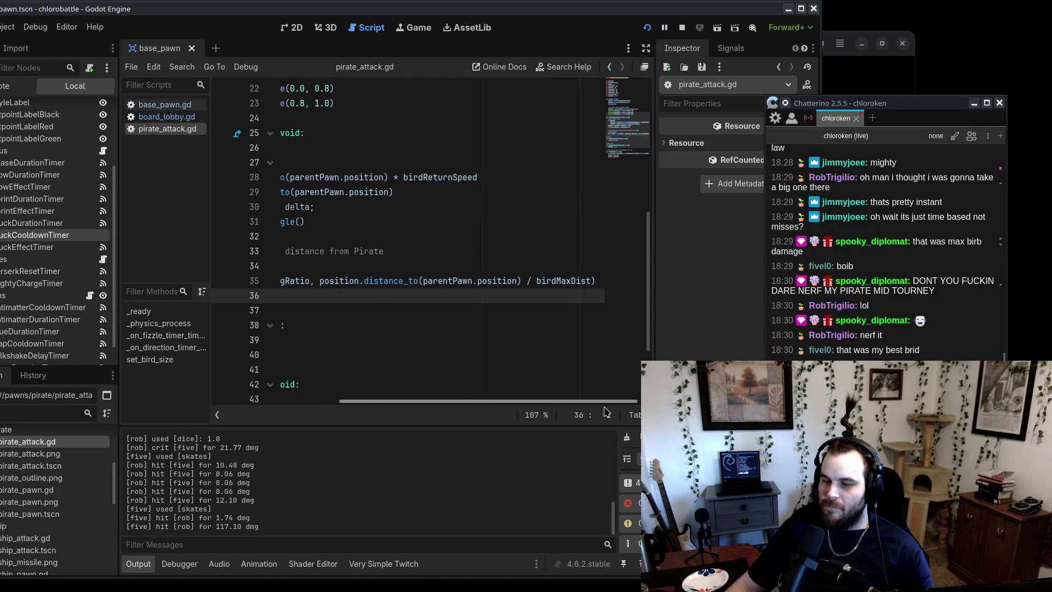
pyautogui.doubleClick(569, 281)
pyautogui.scroll(4, 457, 346)
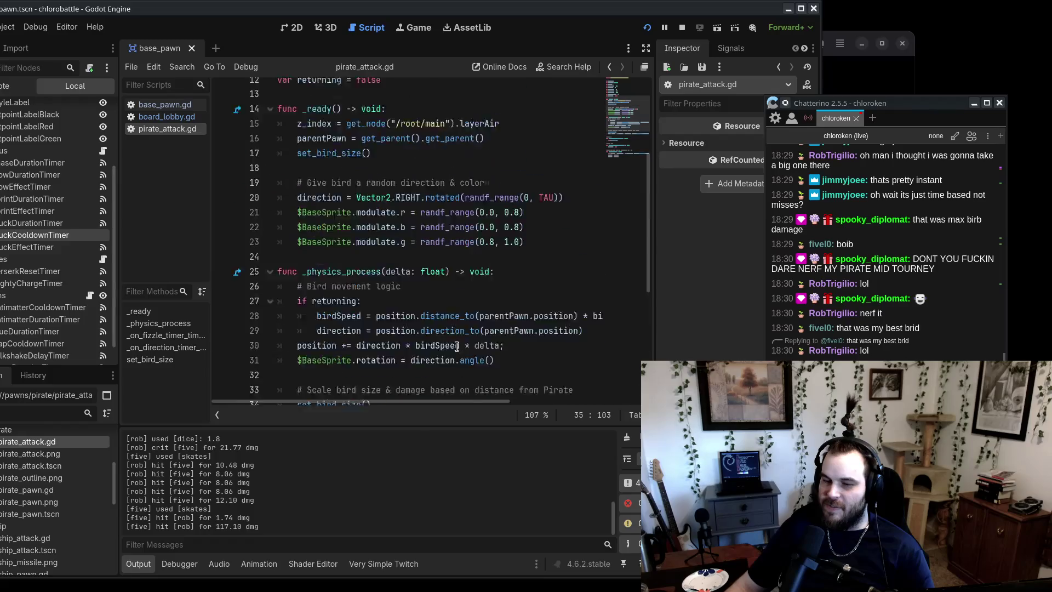
pyautogui.scroll(4, 457, 346)
pyautogui.click(378, 192)
pyautogui.scroll(-2, 406, 237)
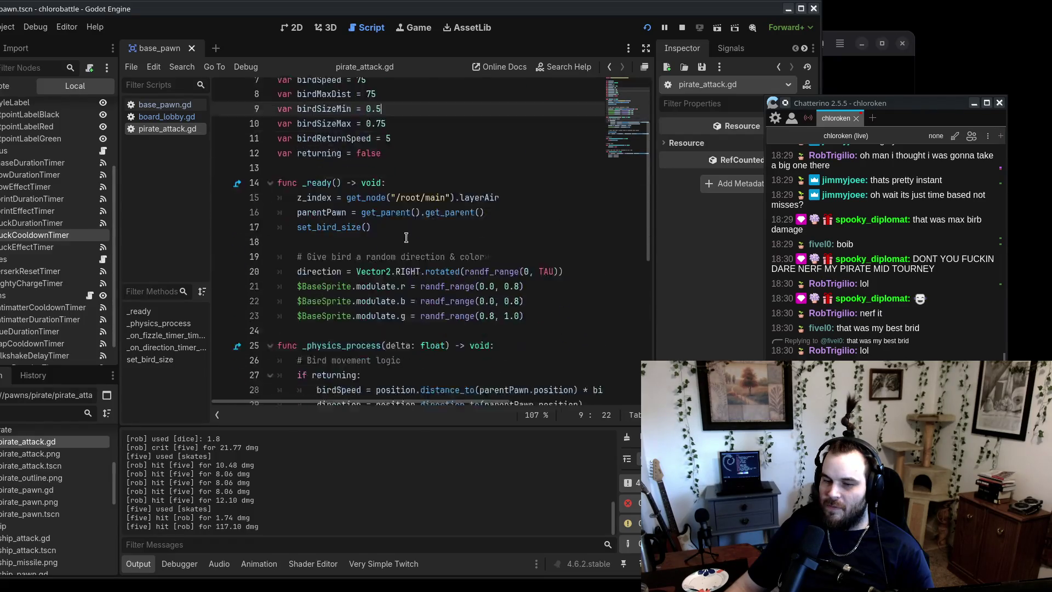
pyautogui.scroll(-7, 406, 237)
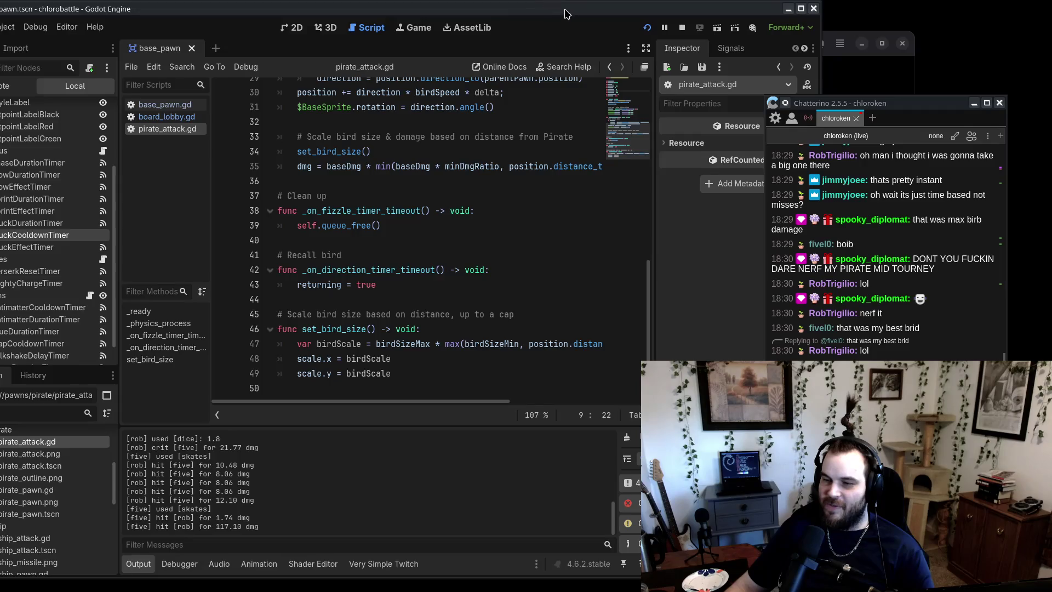
pyautogui.hotkey('alt', 'Tab')
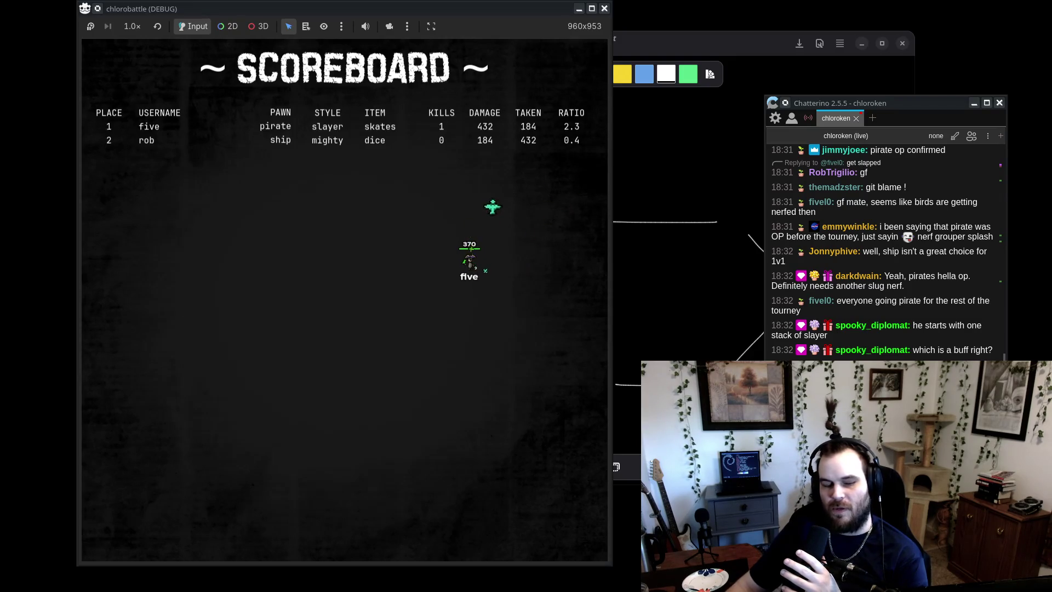
# - Close the finished pirate-versus-ship game with F8, returning to base_pawn.gd's damage formula
pyautogui.press('F8')
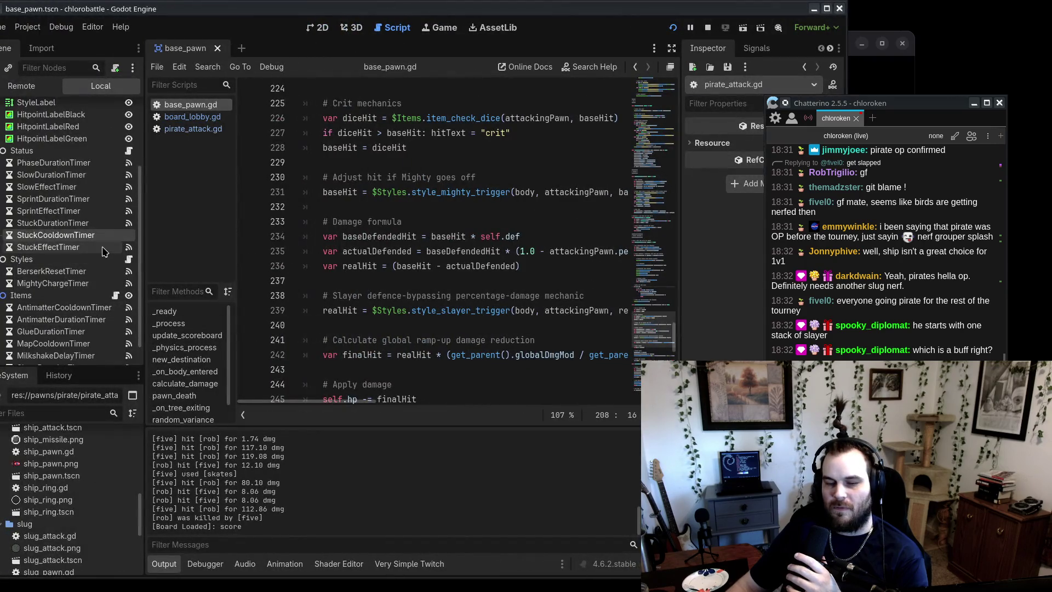
# - Browse the FileSystem dock, expanding the pawns' base and items folders, then collapsing items
pyautogui.scroll(-1, 54, 252)
pyautogui.scroll(5, 77, 488)
pyautogui.scroll(5, 77, 493)
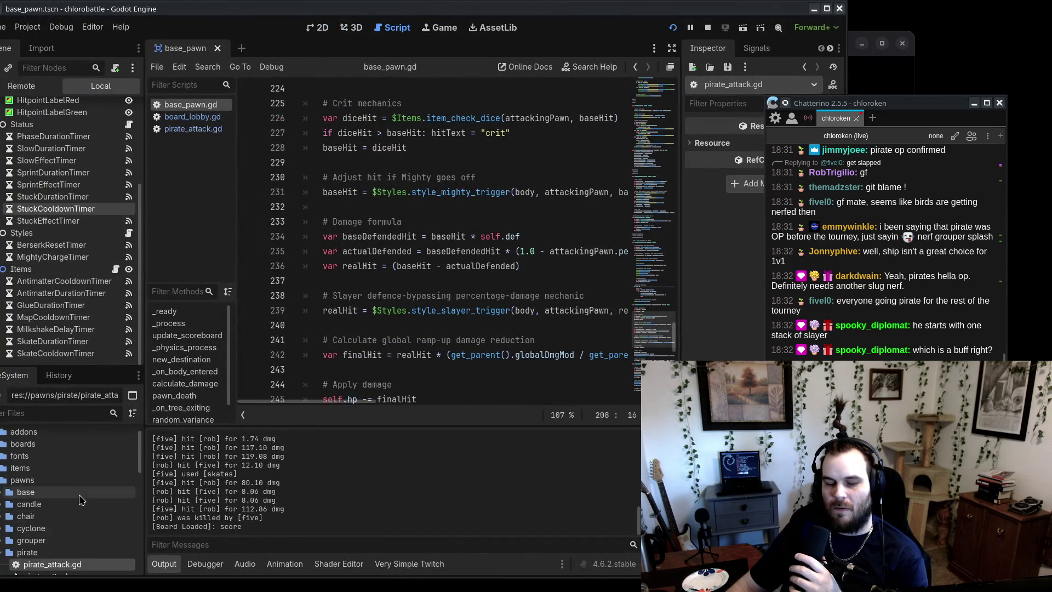
pyautogui.scroll(-2, 126, 564)
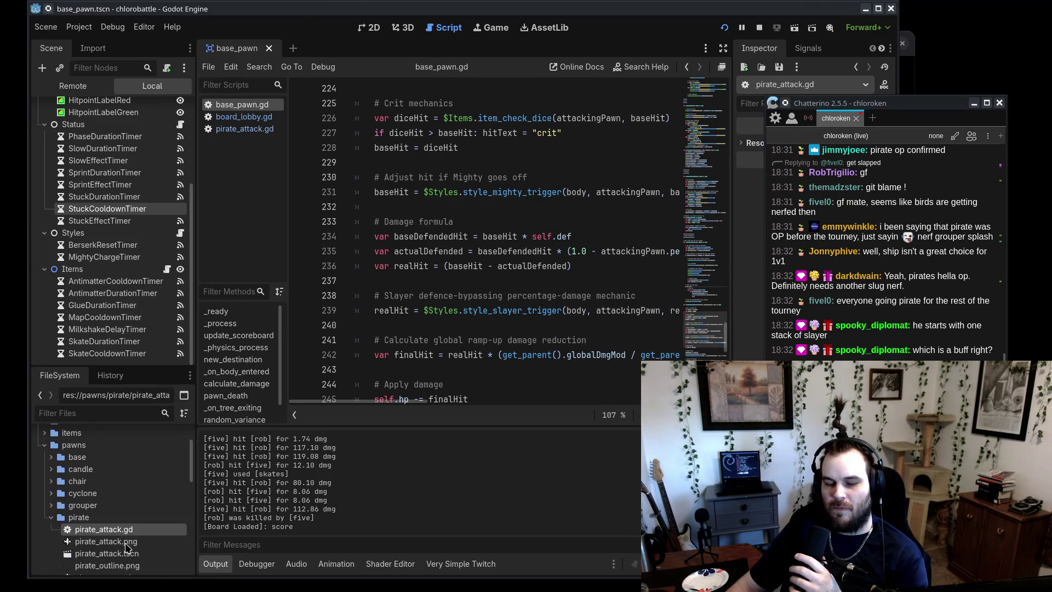
pyautogui.scroll(-2, 137, 543)
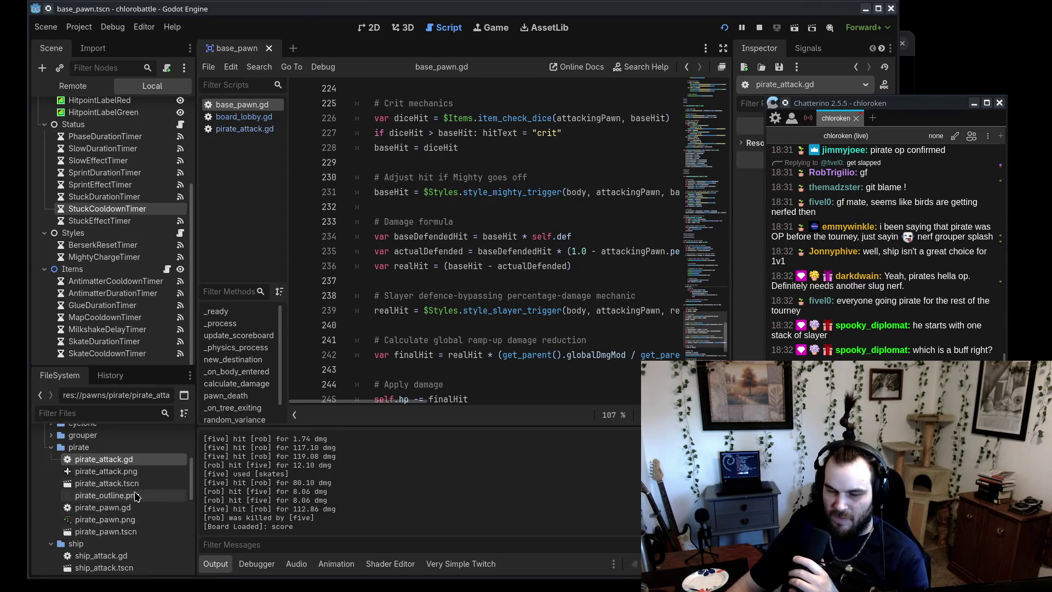
pyautogui.scroll(5, 110, 493)
pyautogui.doubleClick(82, 519)
pyautogui.scroll(-2, 105, 517)
pyautogui.doubleClick(104, 443)
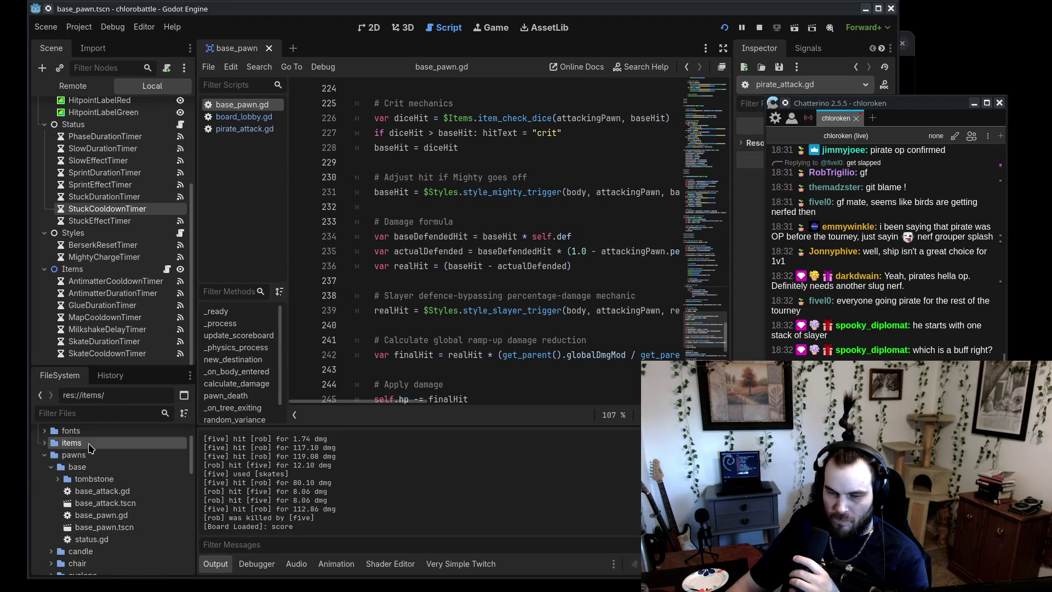
pyautogui.scroll(-4, 107, 494)
pyautogui.scroll(4, 104, 501)
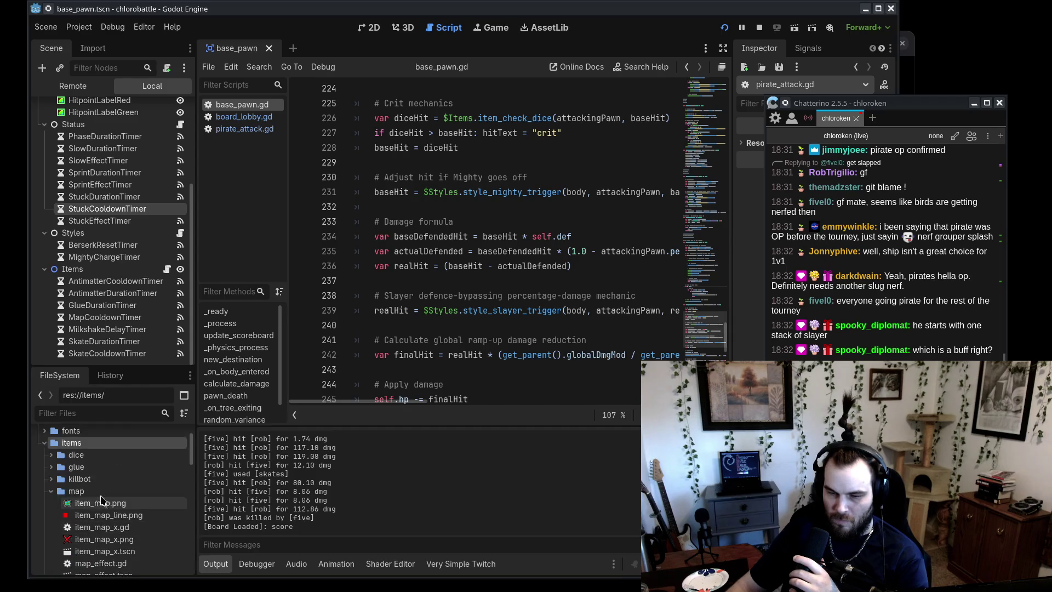
pyautogui.doubleClick(90, 495)
# - Collapse pawns, expand the styles folder, and open styles.gd
pyautogui.doubleClick(75, 507)
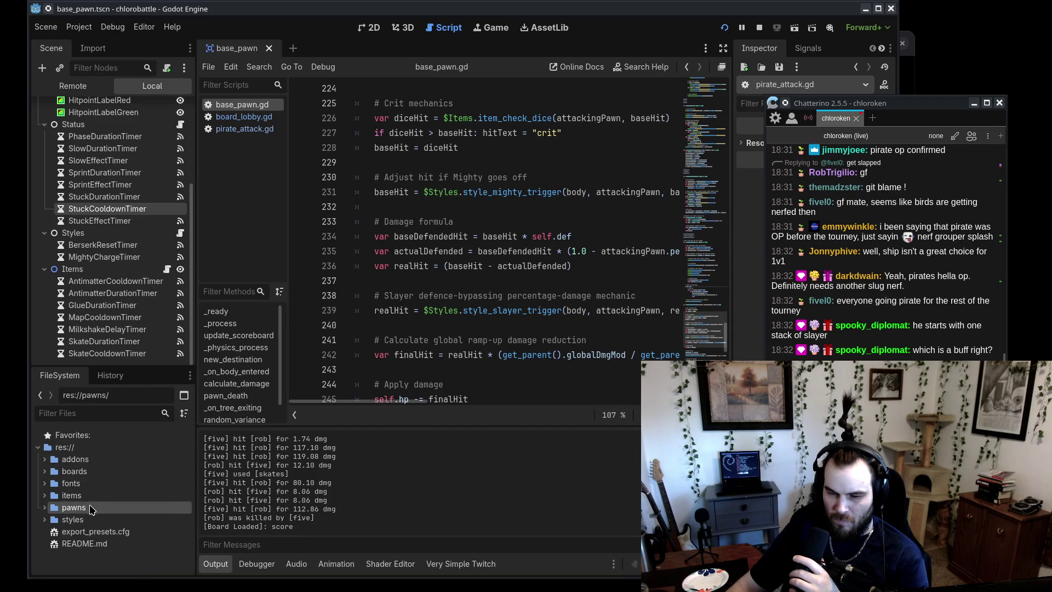
pyautogui.doubleClick(73, 519)
pyautogui.doubleClick(85, 532)
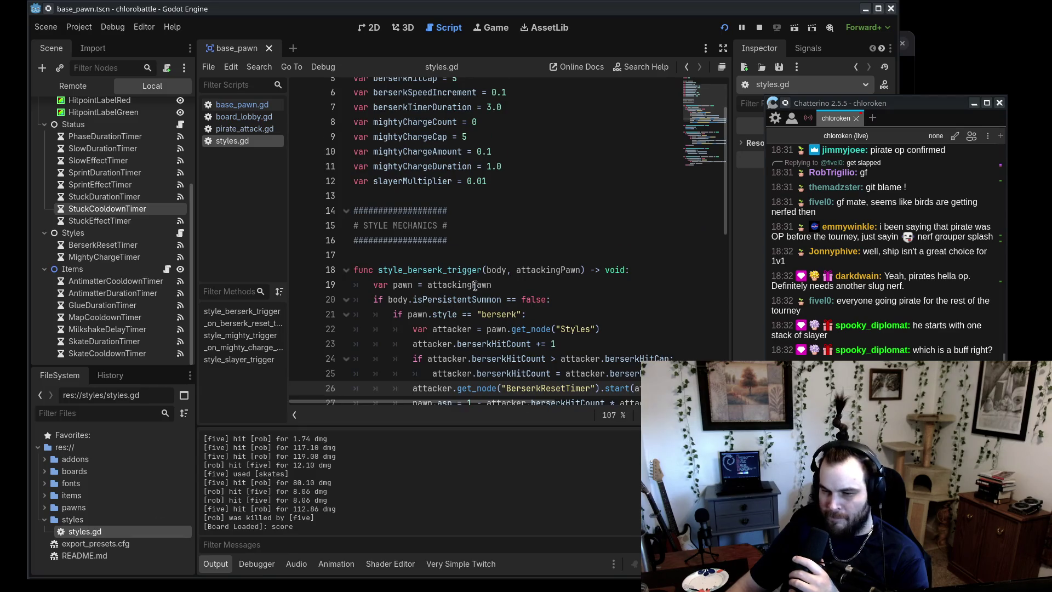
pyautogui.scroll(-10, 476, 285)
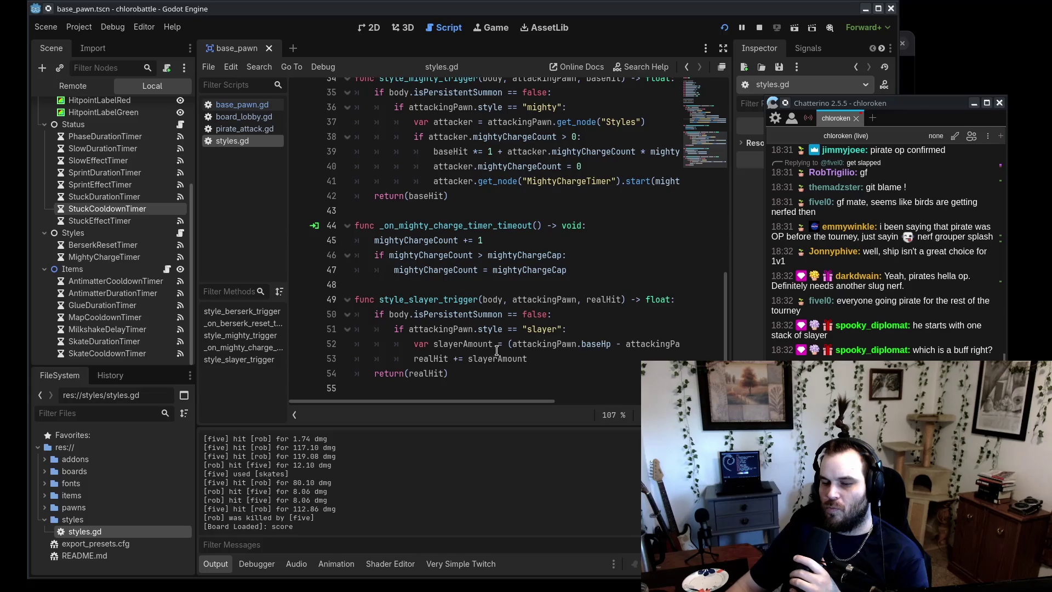
pyautogui.hscroll(4, 534, 346)
pyautogui.doubleClick(534, 345)
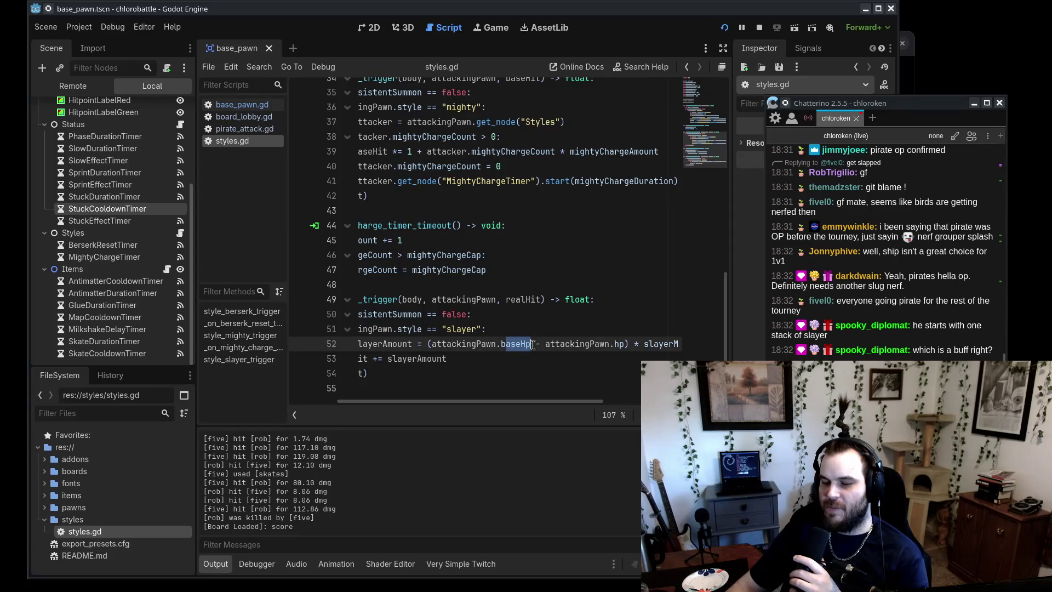
pyautogui.hscroll(10, 573, 409)
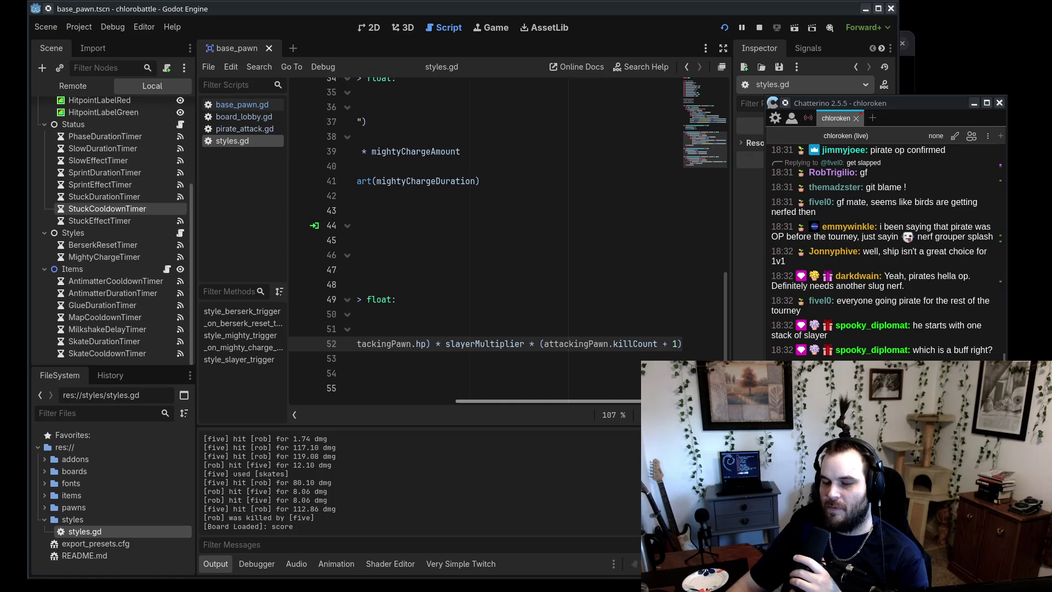
pyautogui.moveTo(689, 404); pyautogui.dragTo(522, 405)
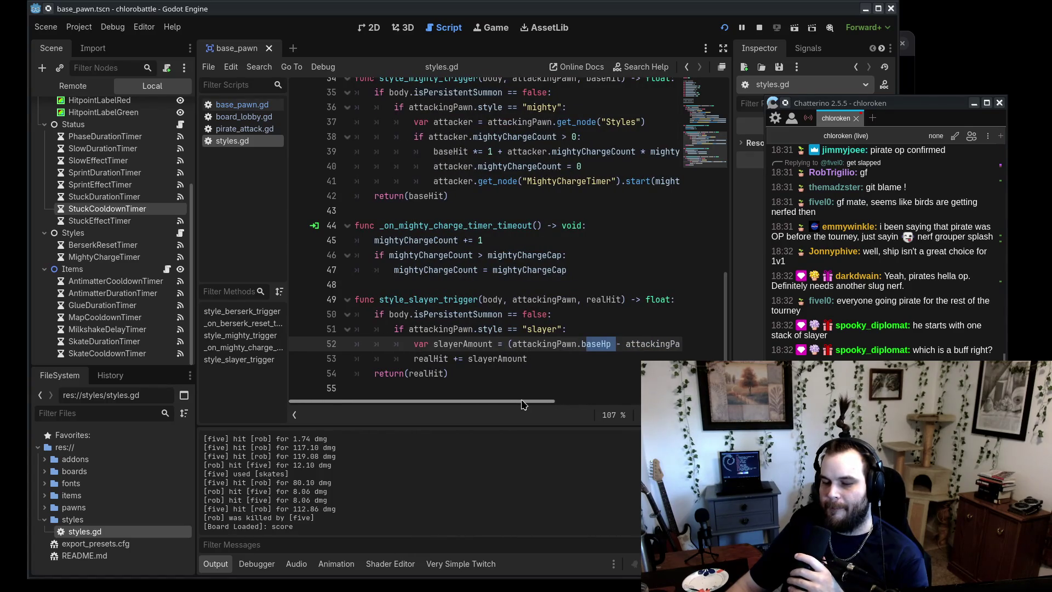
pyautogui.moveTo(522, 404)
pyautogui.mouseDown()
pyautogui.moveTo(610, 423)
pyautogui.moveTo(509, 420)
pyautogui.mouseUp()
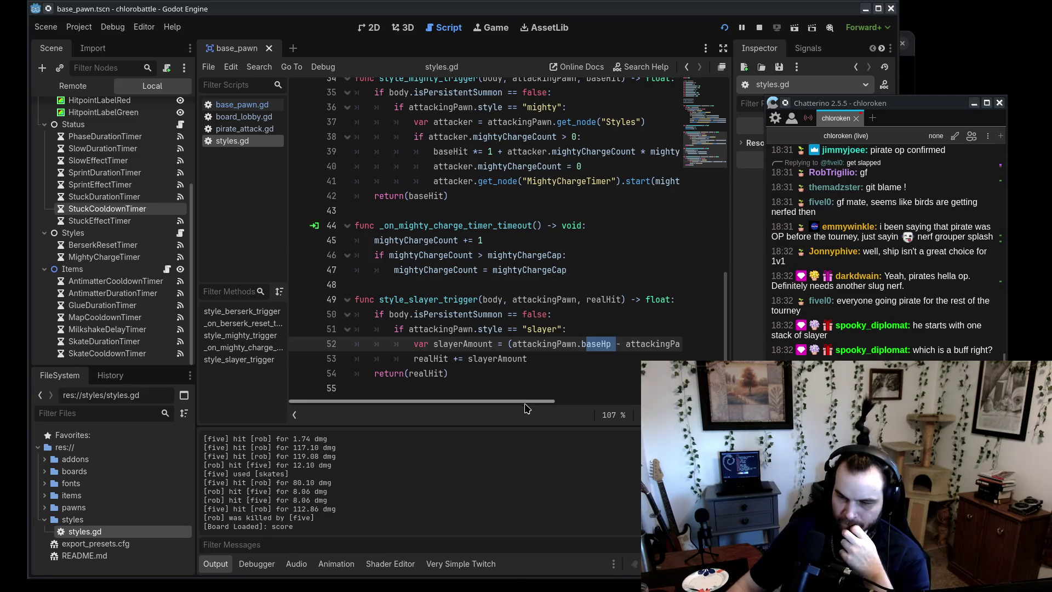
# - Delete the attackingPawn. prefixes before baseHp and hp in the slayer formula
pyautogui.hscroll(3, 526, 400)
pyautogui.press('BackSpace')
pyautogui.press('BackSpace')
pyautogui.press('BackSpace')
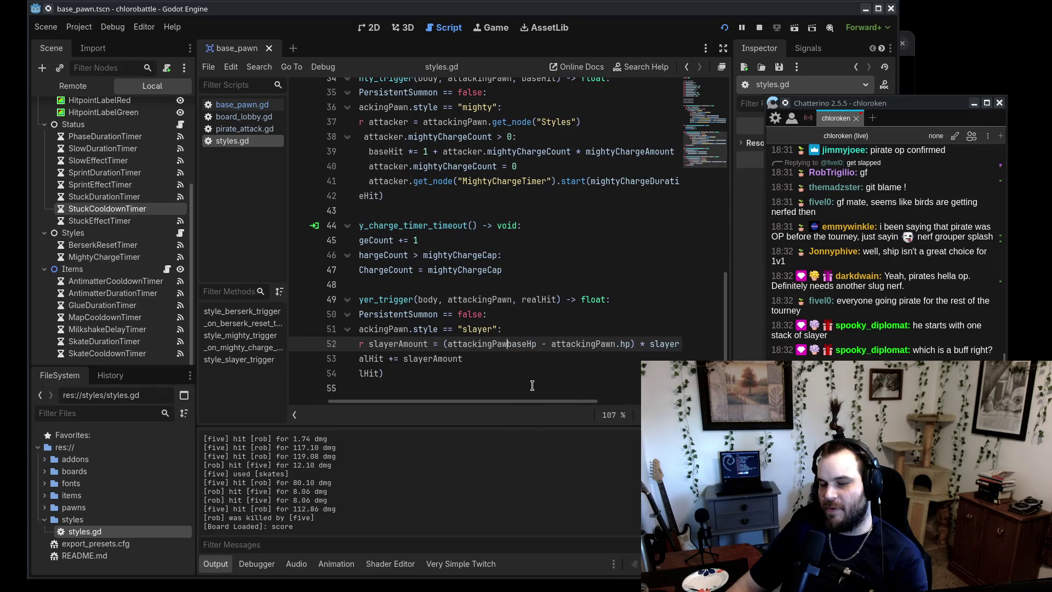
pyautogui.press('BackSpace')
pyautogui.press('BackSpace')
pyautogui.press('BackSpace')
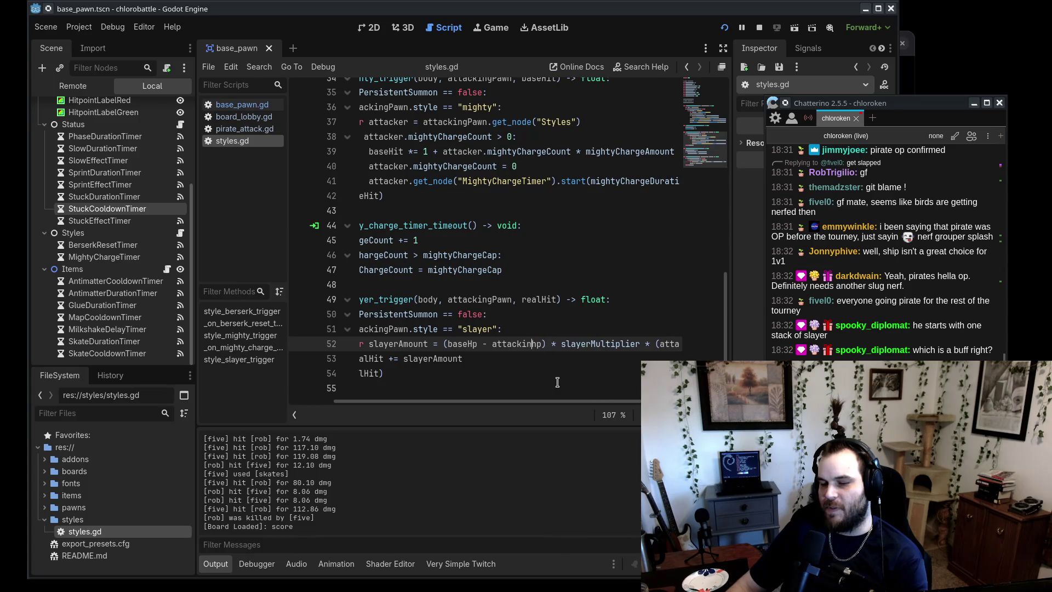
pyautogui.press('BackSpace')
pyautogui.press('BackSpace')
pyautogui.press('BackSpace')
pyautogui.hscroll(4, 548, 408)
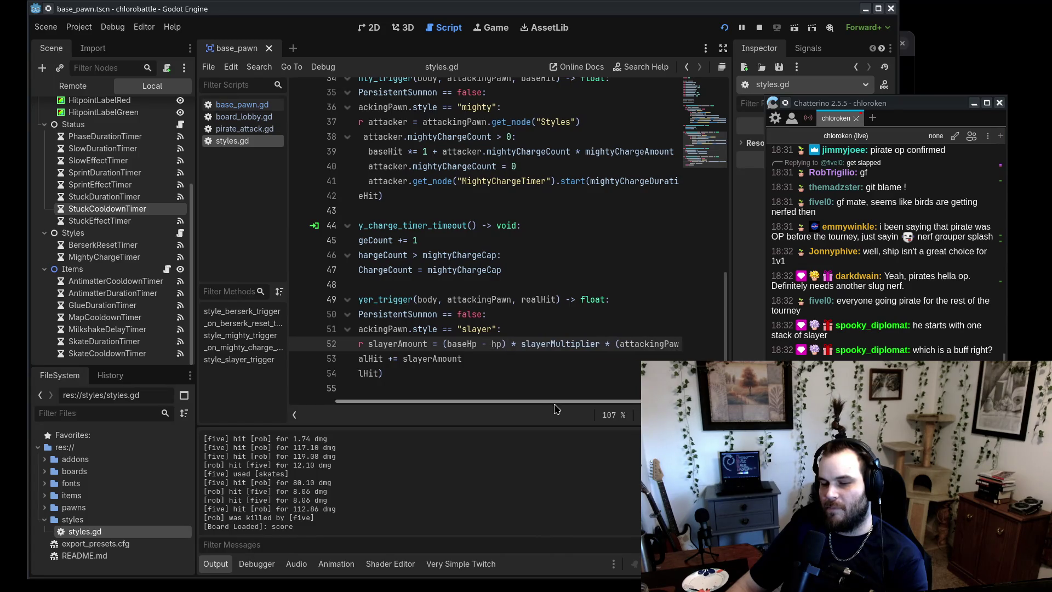
pyautogui.hscroll(-6, 548, 384)
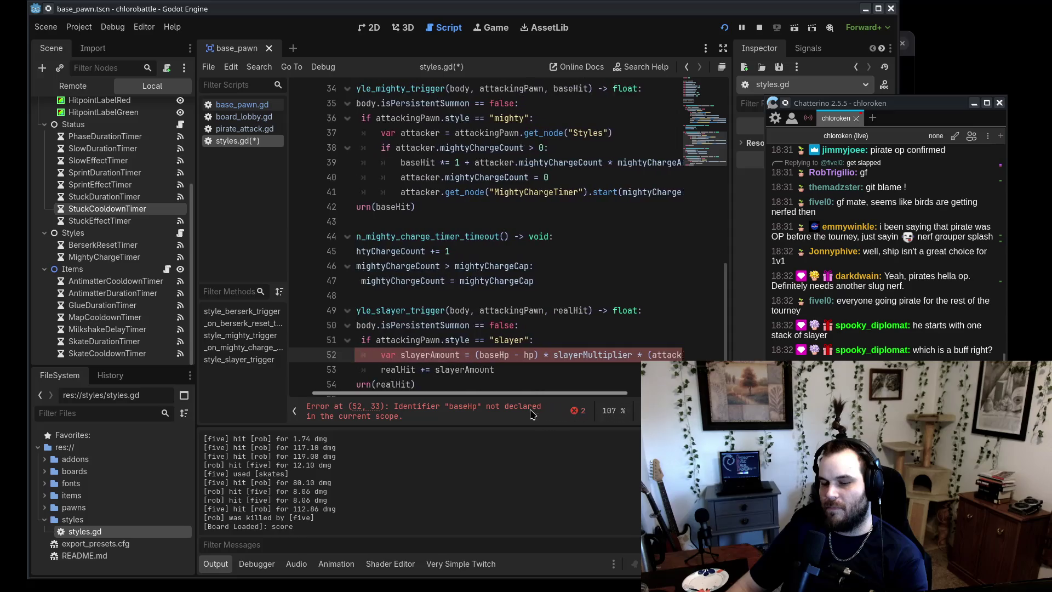
pyautogui.scroll(-1, 499, 355)
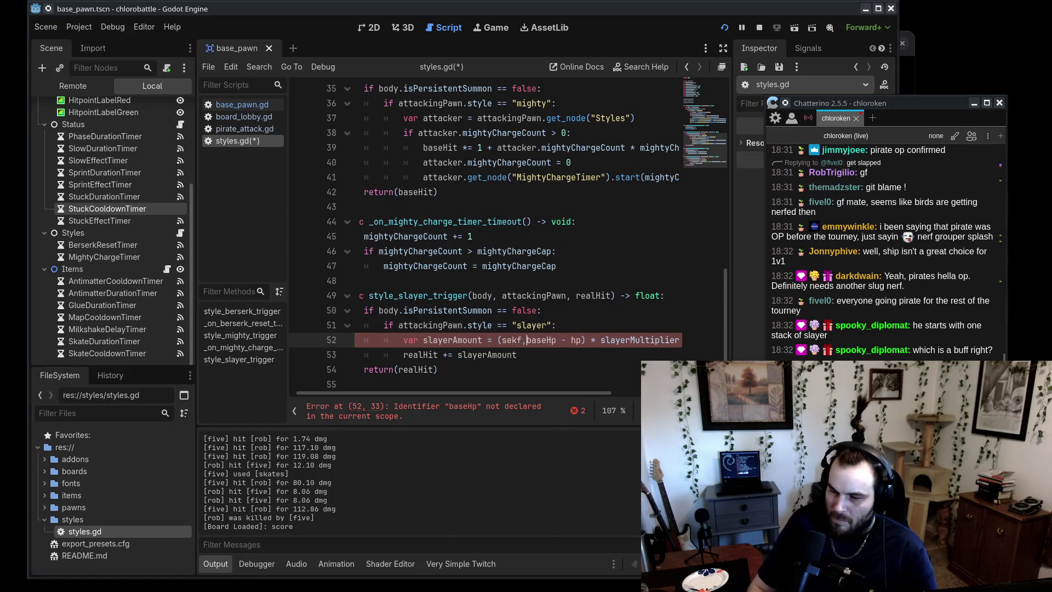
# - Try self. and attackingPawn. prefixes on line 52, then undo back to (baseHp - hp)
pyautogui.write('self.')
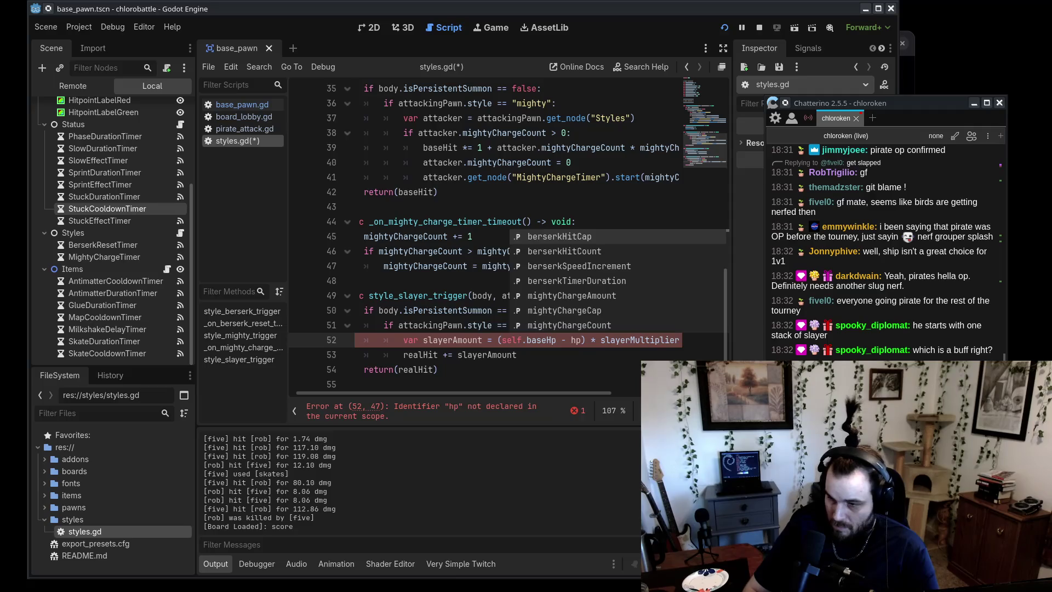
pyautogui.click(574, 339)
pyautogui.write('attackingPawn.')
pyautogui.click(527, 340)
pyautogui.press('BackSpace')
pyautogui.press('BackSpace')
pyautogui.press('BackSpace')
pyautogui.write('attackingPawn.')
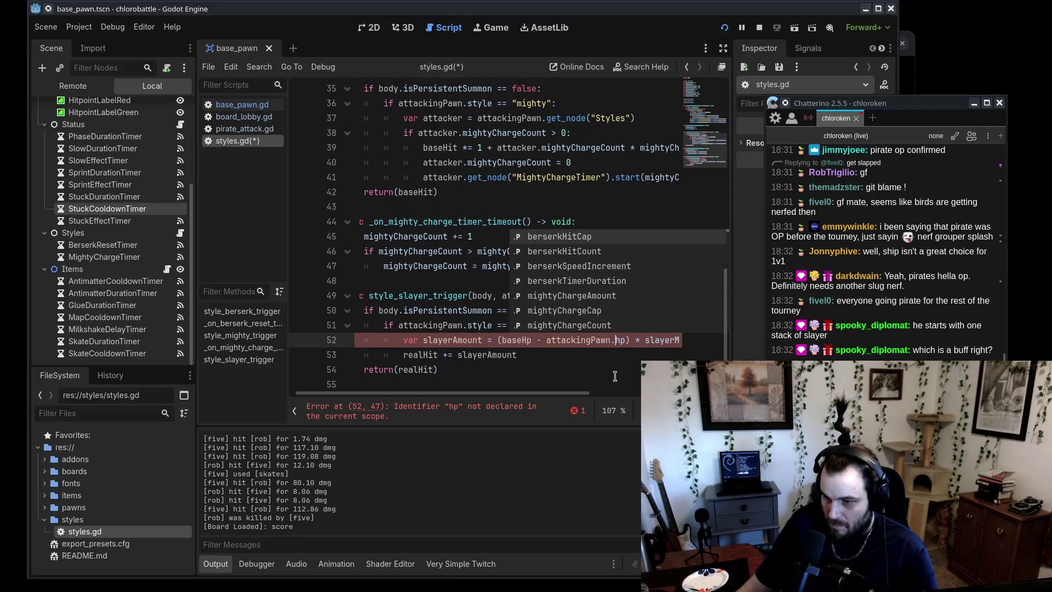
pyautogui.hotkey('ctrl', 'z')
pyautogui.hotkey('ctrl', 'z')
pyautogui.hotkey('ctrl', 'z')
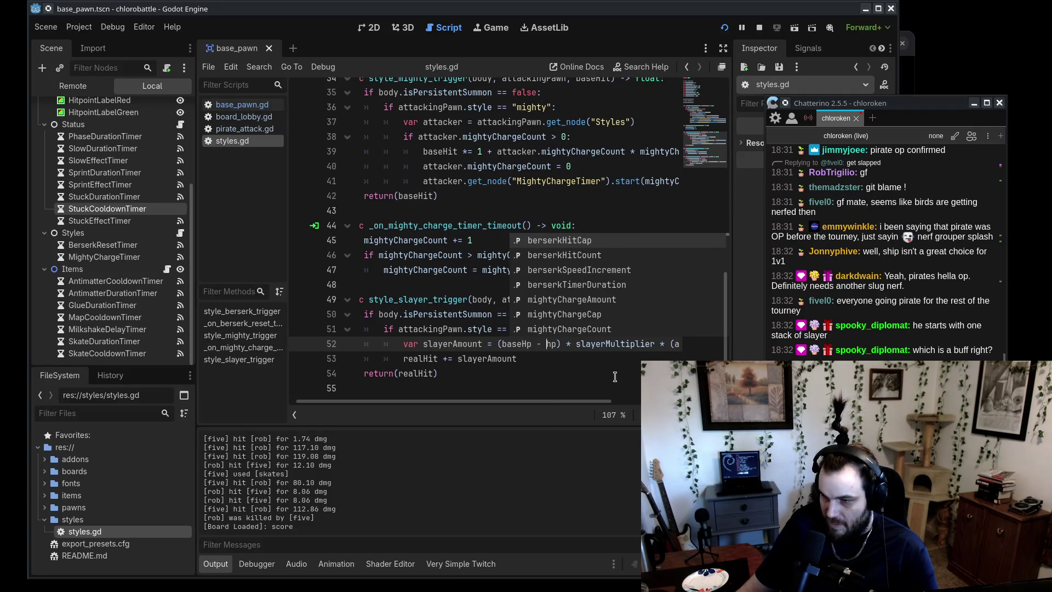
# - Prefix baseHp with get_parent(). on line 52 so slayerAmount uses the parent's baseHp
pyautogui.write('get_)')
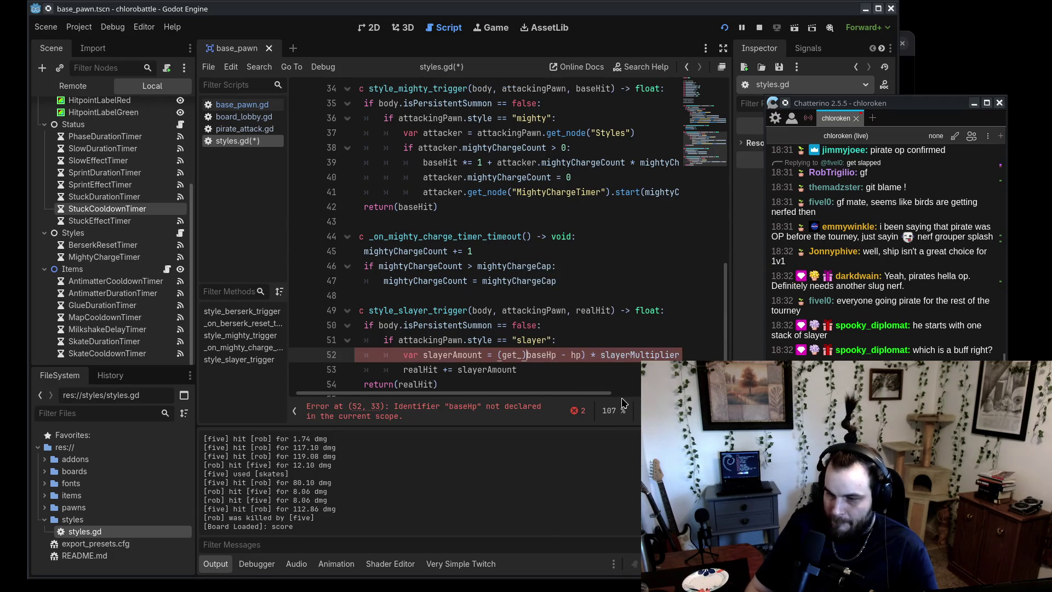
pyautogui.write('parent().')
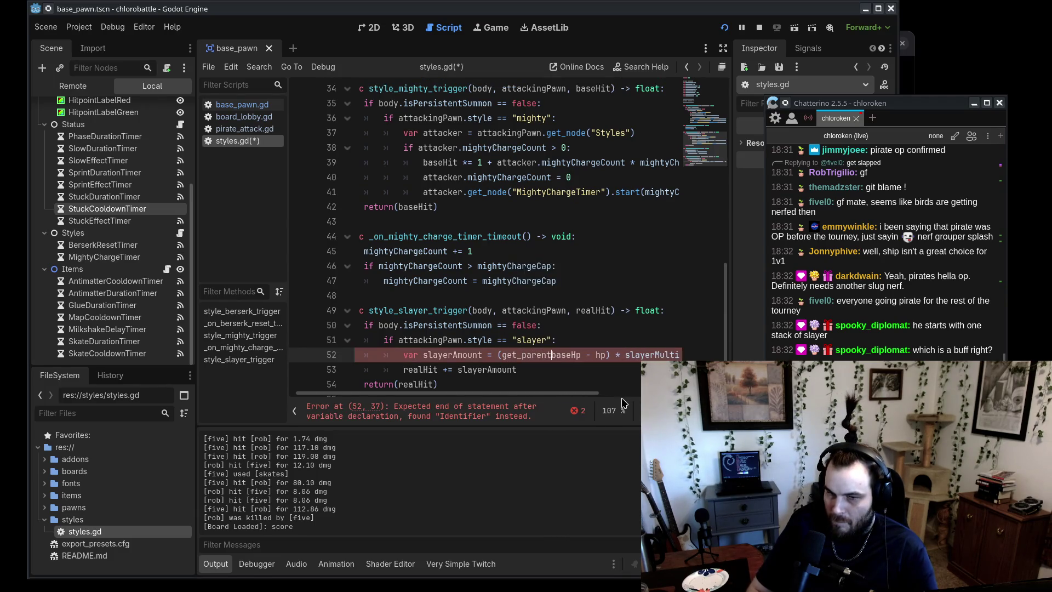
pyautogui.keyDown('shift'); pyautogui.click(499, 355); pyautogui.keyUp('shift')
pyautogui.hotkey('ctrl', 'c')
pyautogui.click(609, 354)
pyautogui.hotkey('ctrl', 'v')
pyautogui.click(562, 387)
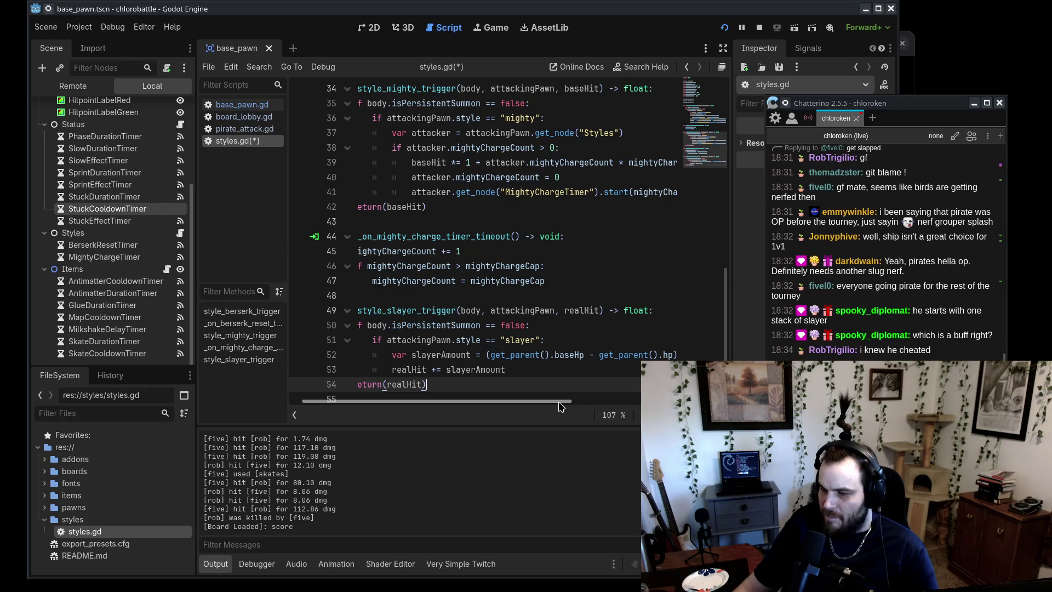
# - Highlight the '[five] hit [rob] for 112.86 dmg' line in the Output panel
pyautogui.moveTo(567, 407)
pyautogui.mouseDown()
pyautogui.moveTo(630, 406)
pyautogui.moveTo(565, 406)
pyautogui.moveTo(362, 511)
pyautogui.moveTo(355, 500)
pyautogui.moveTo(349, 514)
pyautogui.moveTo(354, 499)
pyautogui.moveTo(348, 510)
pyautogui.moveTo(317, 503)
pyautogui.mouseUp()
pyautogui.click(344, 495)
pyautogui.click(353, 505)
pyautogui.click(350, 503)
pyautogui.click(348, 503)
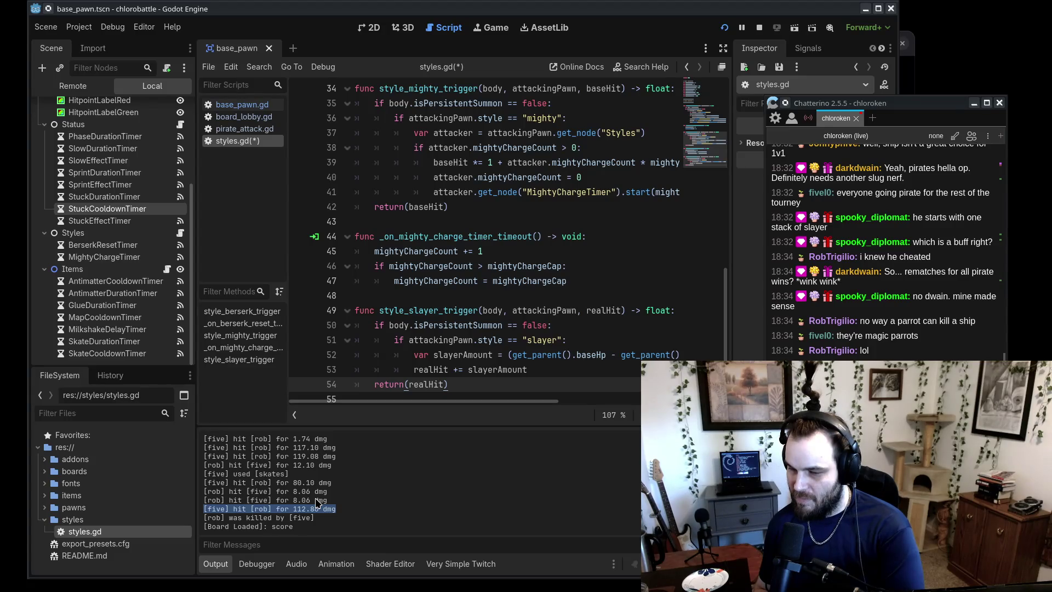
pyautogui.scroll(-1, 531, 343)
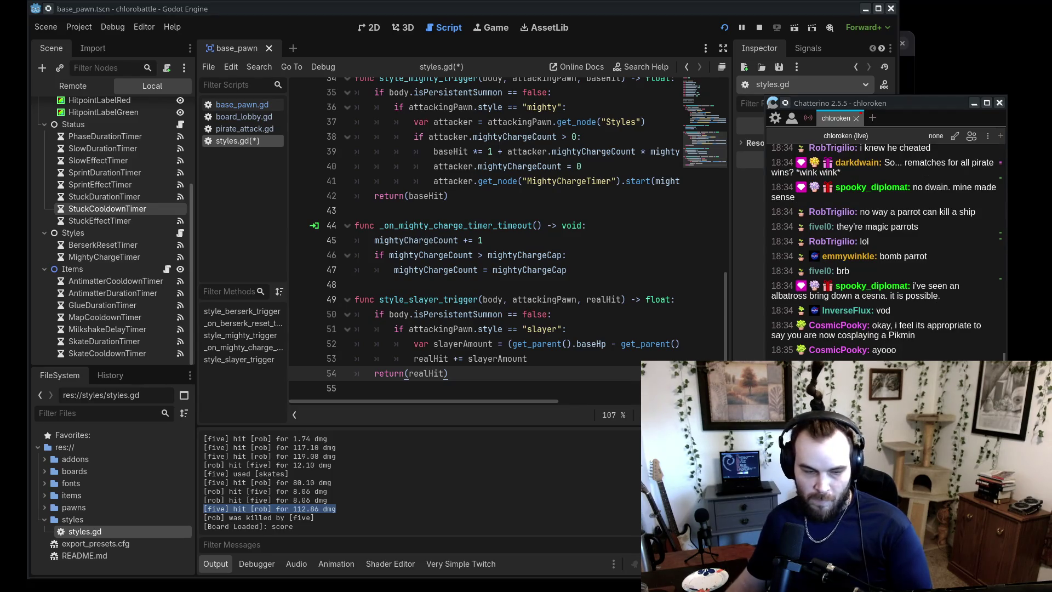
pyautogui.hotkey('alt', 'Tab')
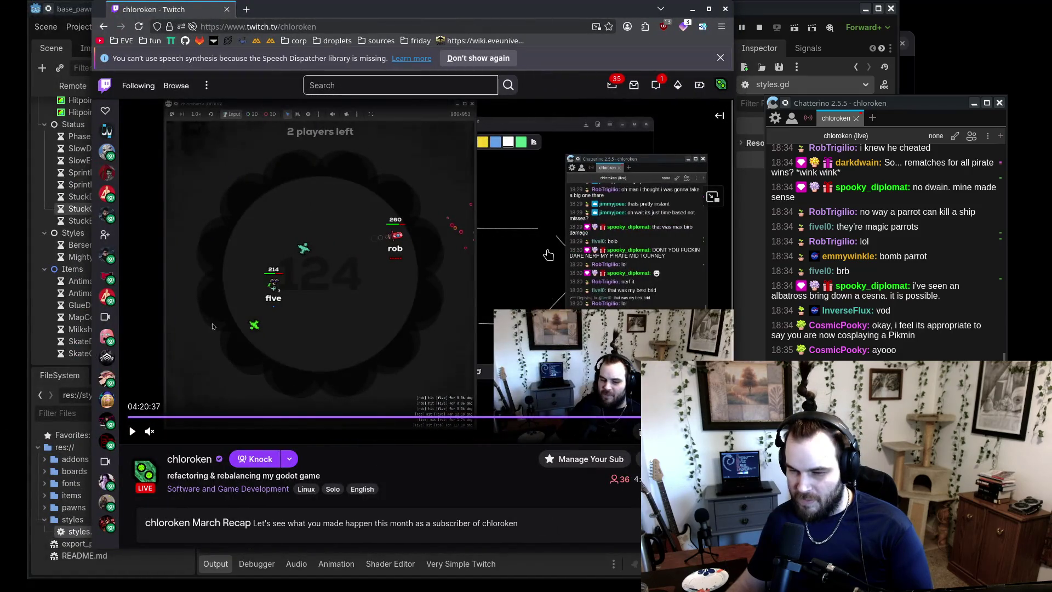
# - Play the Twitch stream recording and rewind it twenty seconds
pyautogui.click(542, 234)
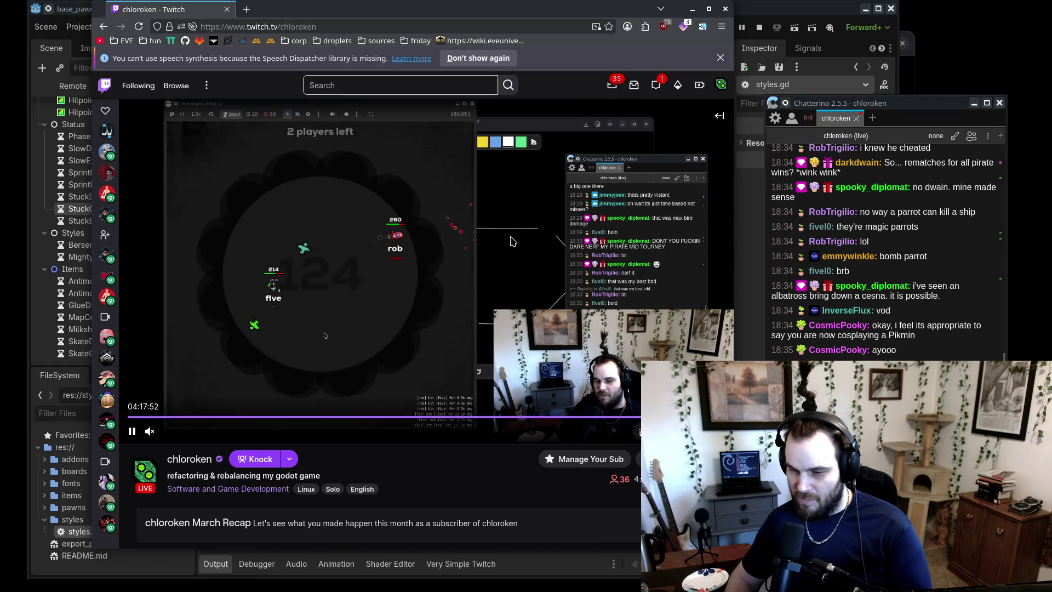
pyautogui.press('Left')
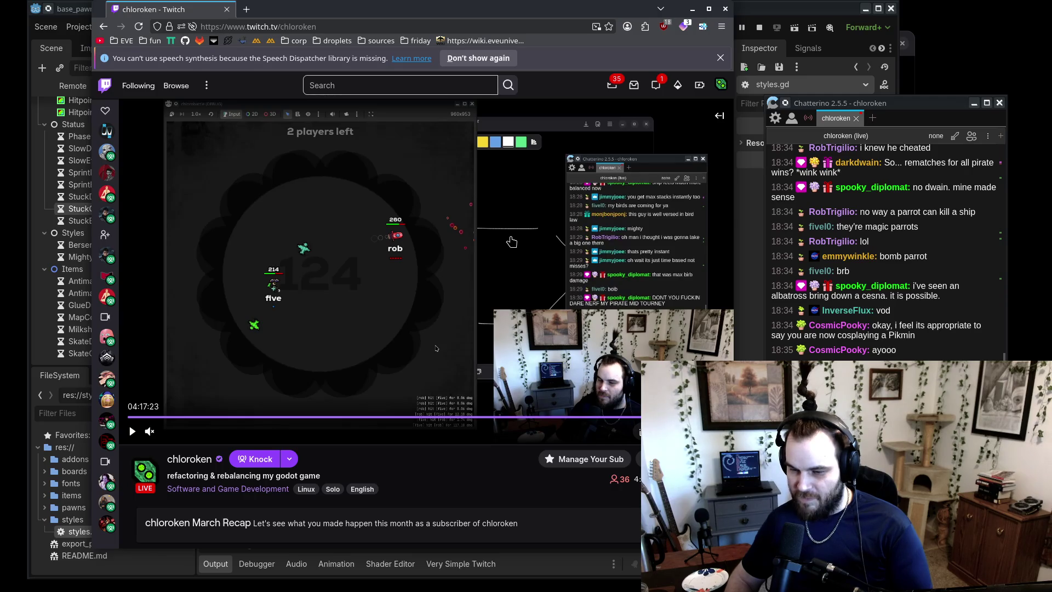
pyautogui.press('Left')
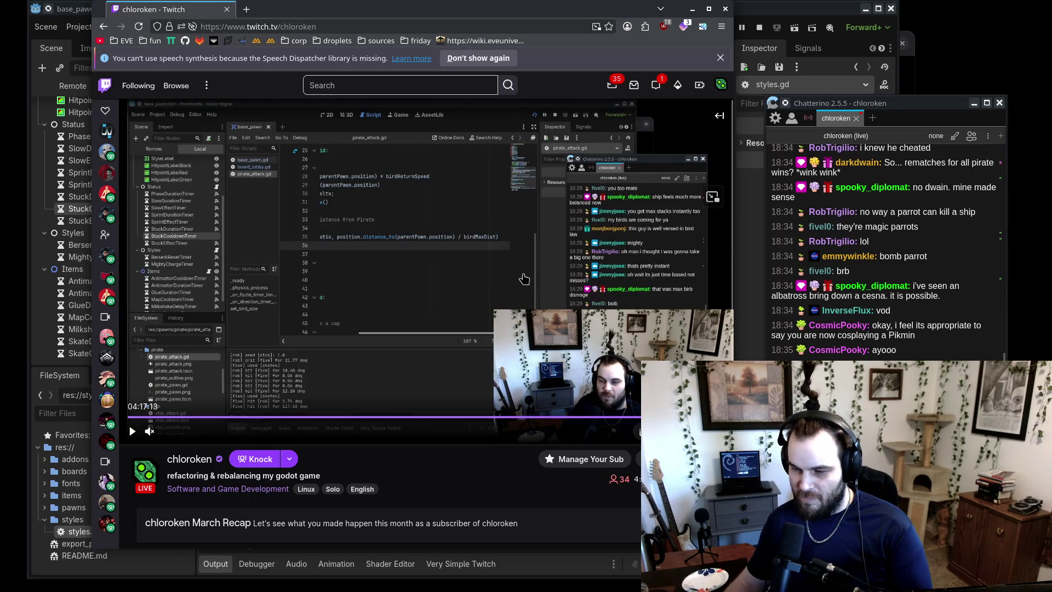
pyautogui.click(527, 280)
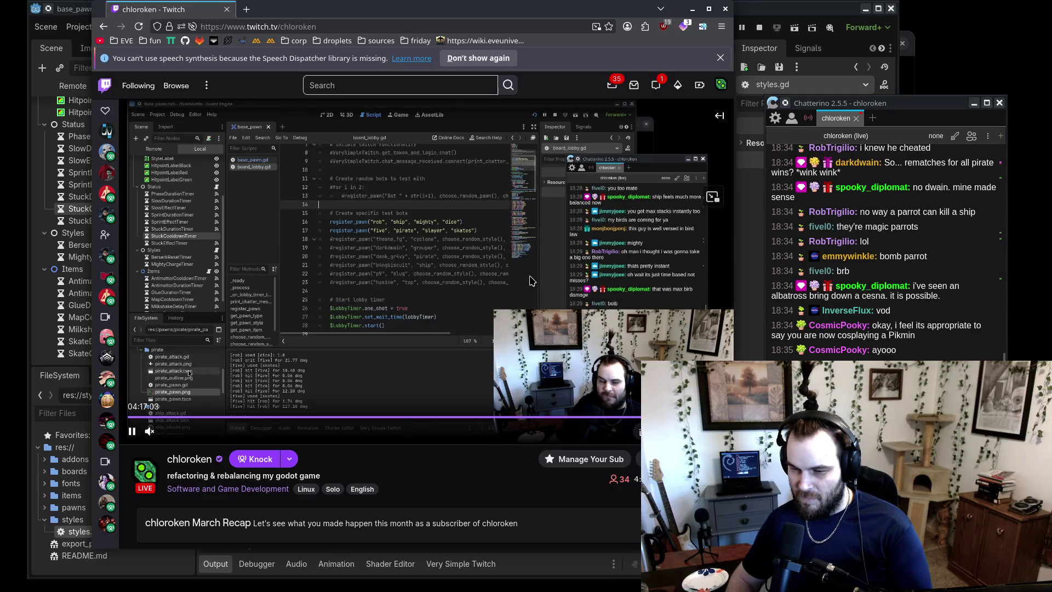
pyautogui.click(531, 280)
# - Rewind further to the five versus rob fight and pause it at 04:16:29
pyautogui.press('Left')
pyautogui.press('Left')
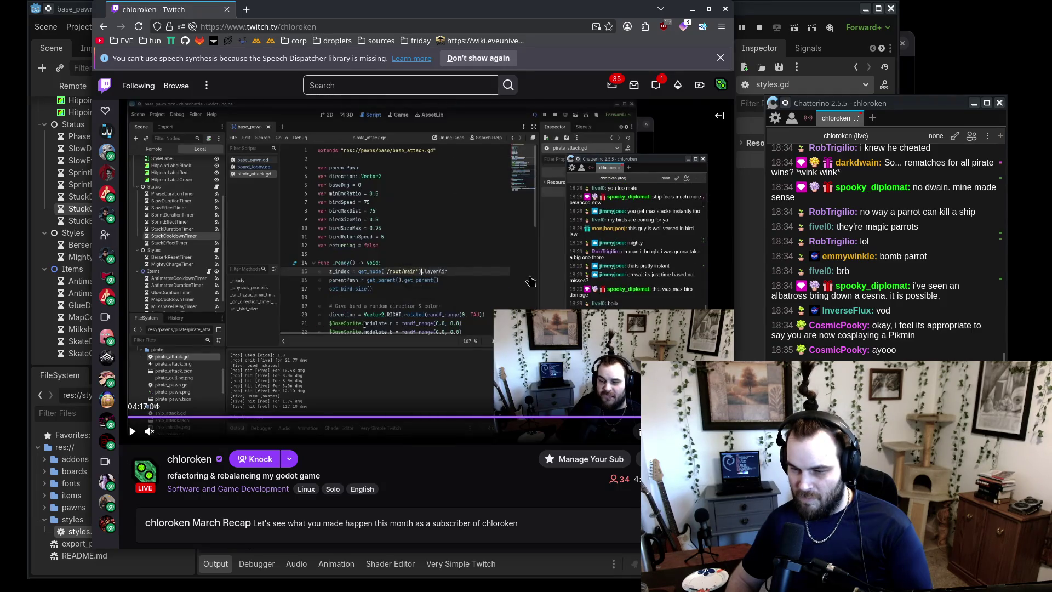
pyautogui.press('Left')
pyautogui.click(530, 280)
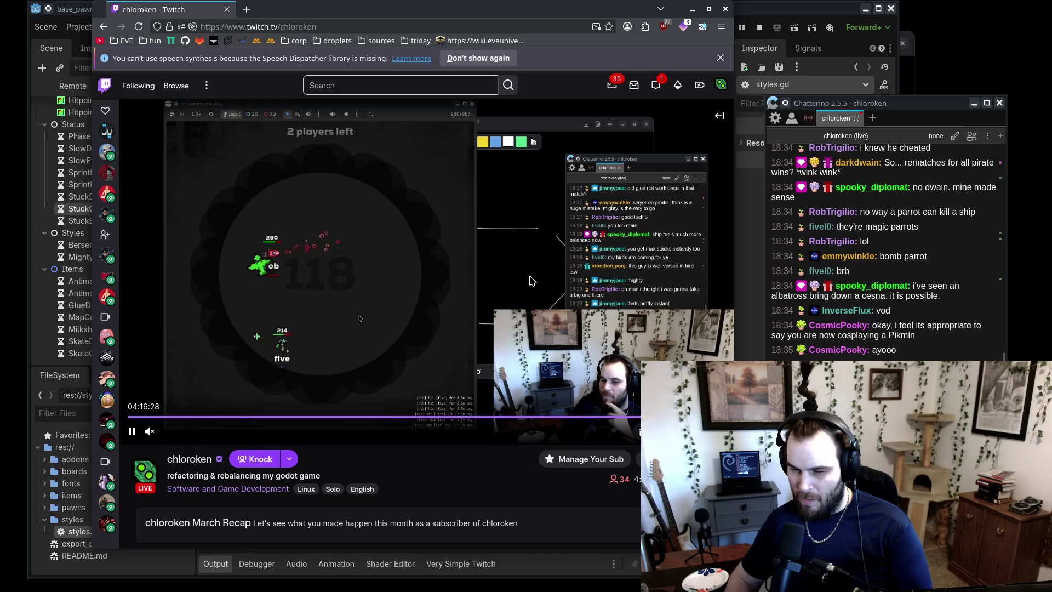
pyautogui.click(531, 281)
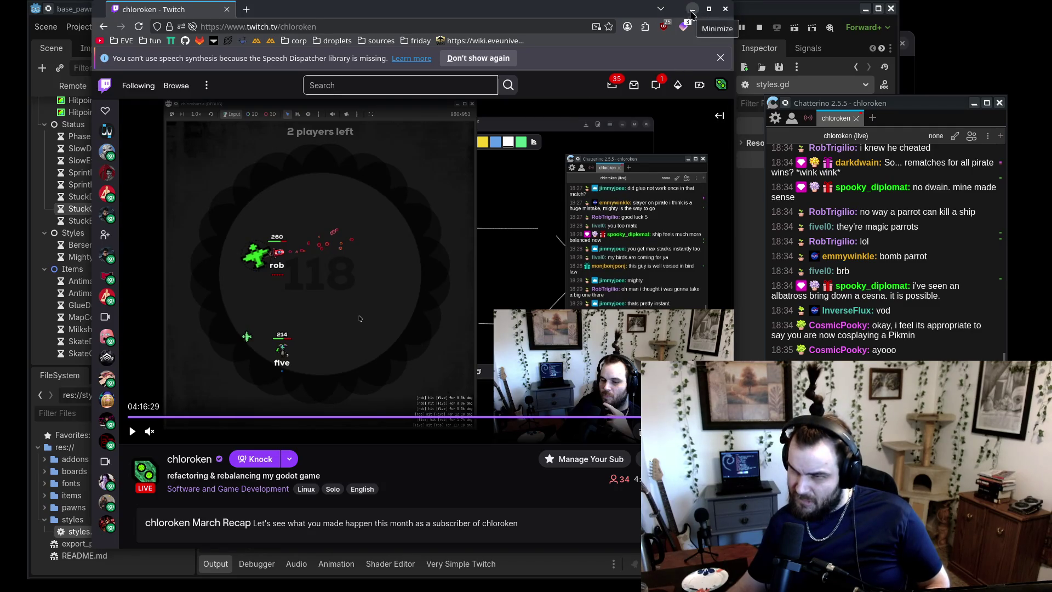
pyautogui.click(692, 15)
pyautogui.moveTo(551, 405)
pyautogui.mouseDown()
pyautogui.moveTo(717, 410)
pyautogui.moveTo(601, 427)
pyautogui.mouseUp()
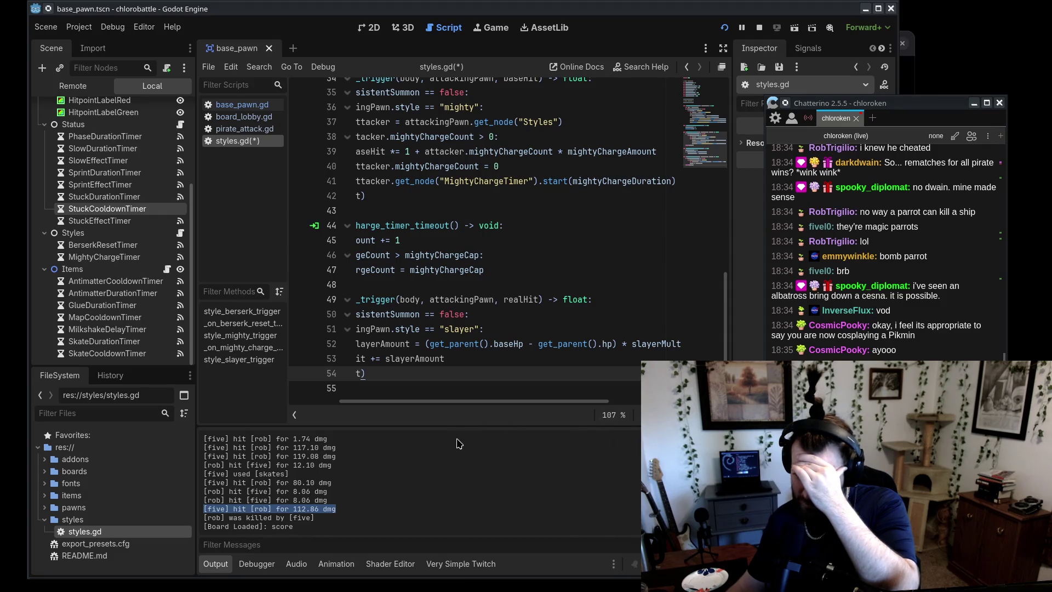
pyautogui.moveTo(493, 406); pyautogui.dragTo(472, 406)
pyautogui.moveTo(727, 318)
pyautogui.mouseDown()
pyautogui.moveTo(747, 132)
pyautogui.moveTo(727, 357)
pyautogui.mouseUp()
pyautogui.moveTo(551, 406)
pyautogui.mouseDown()
pyautogui.moveTo(636, 417)
pyautogui.moveTo(371, 421)
pyautogui.mouseUp()
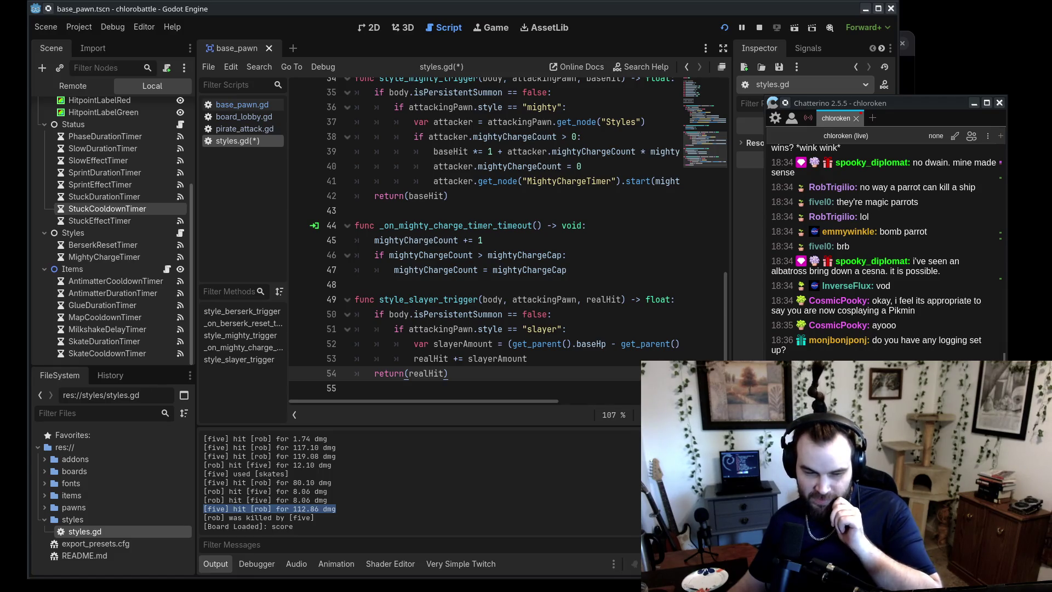
pyautogui.scroll(8, 550, 274)
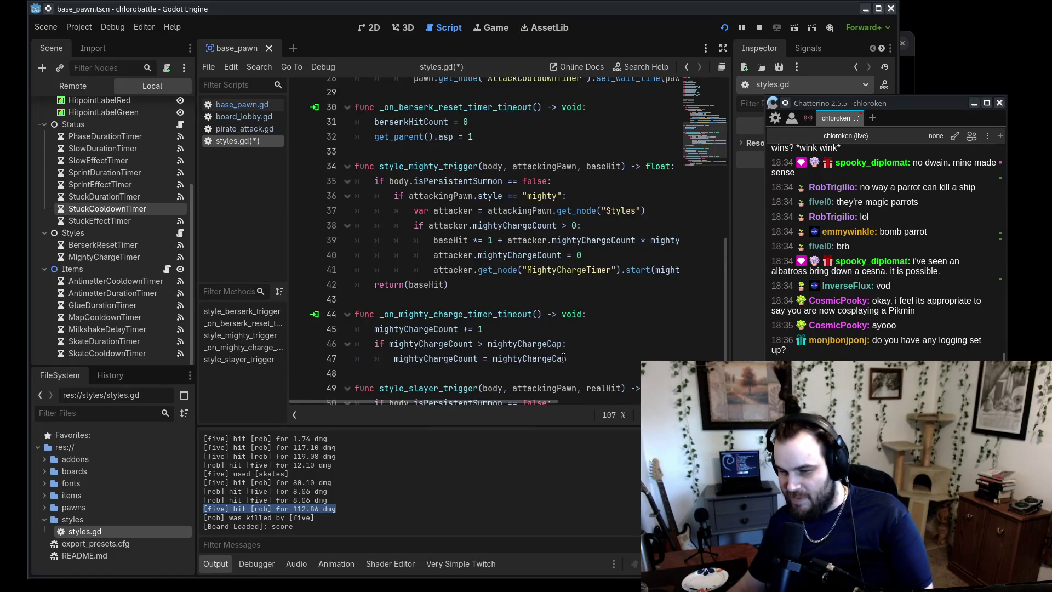
pyautogui.scroll(-8, 548, 353)
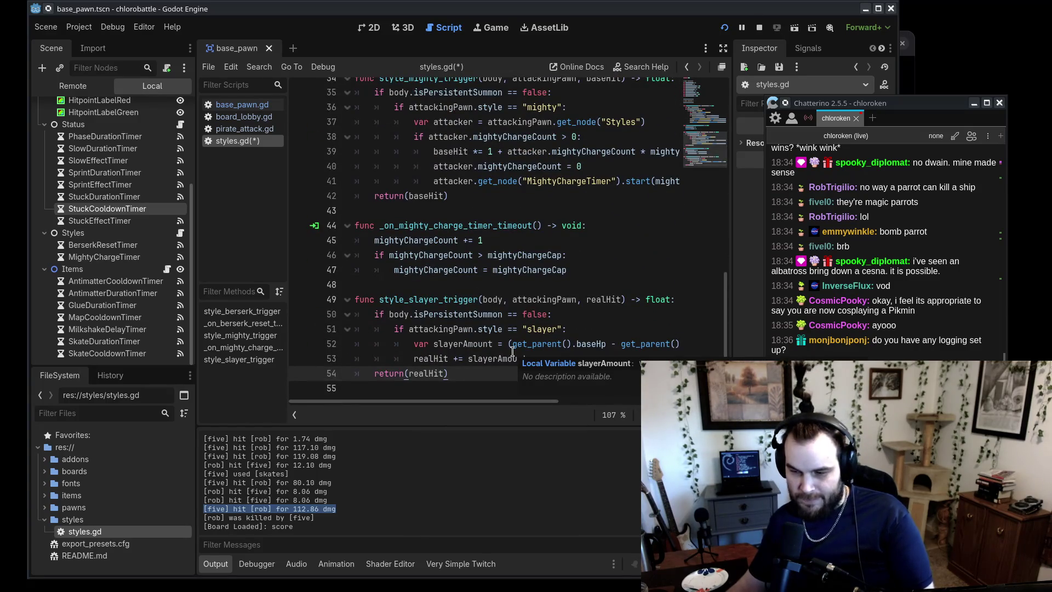
pyautogui.click(407, 358)
pyautogui.press('Return')
pyautogui.press('Up')
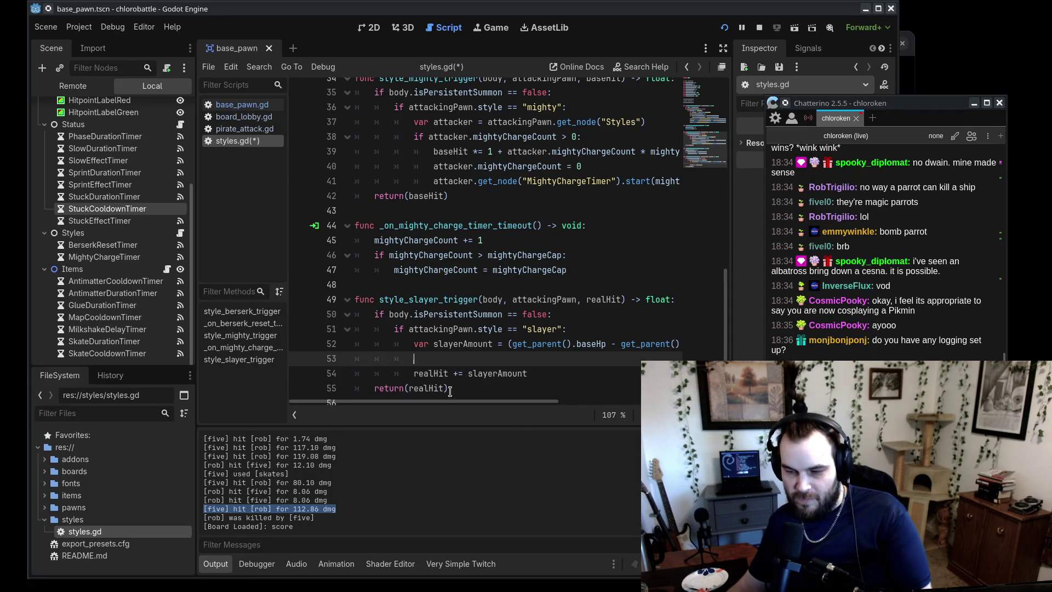
pyautogui.press('Up')
pyautogui.press('Up')
pyautogui.press('End')
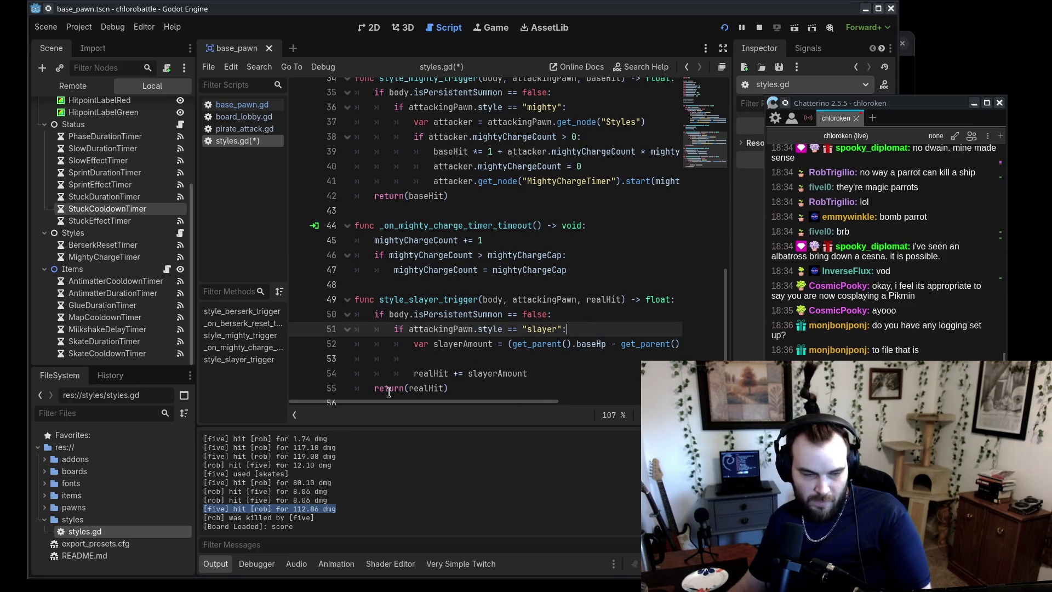
pyautogui.click(423, 362)
pyautogui.press('BackSpace')
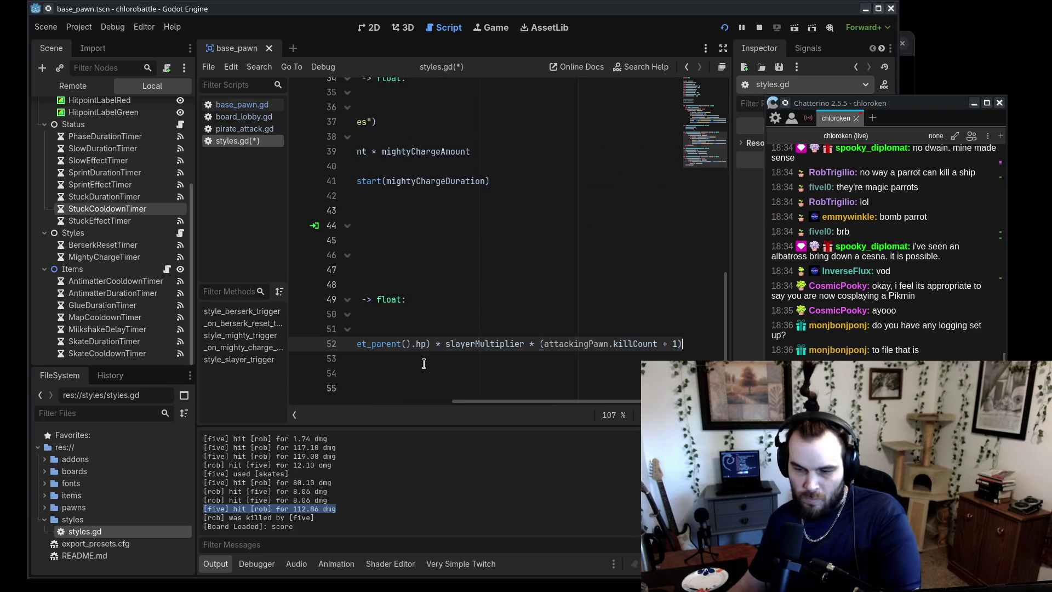
pyautogui.hscroll(-3, 489, 404)
pyautogui.hotkey('ctrl', 's')
pyautogui.click(573, 373)
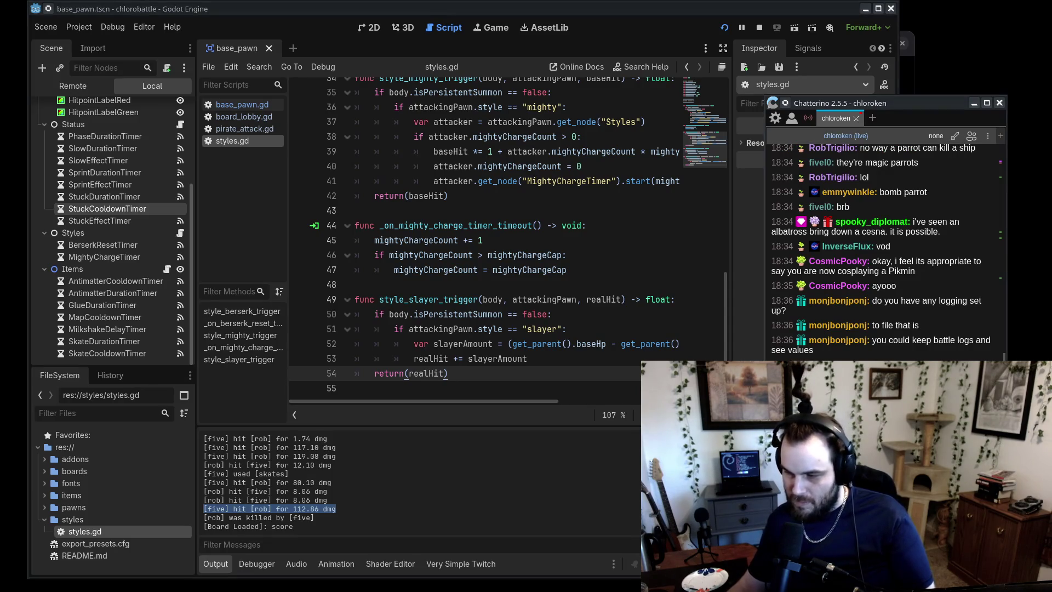
pyautogui.hscroll(3, 459, 414)
pyautogui.hscroll(-3, 459, 414)
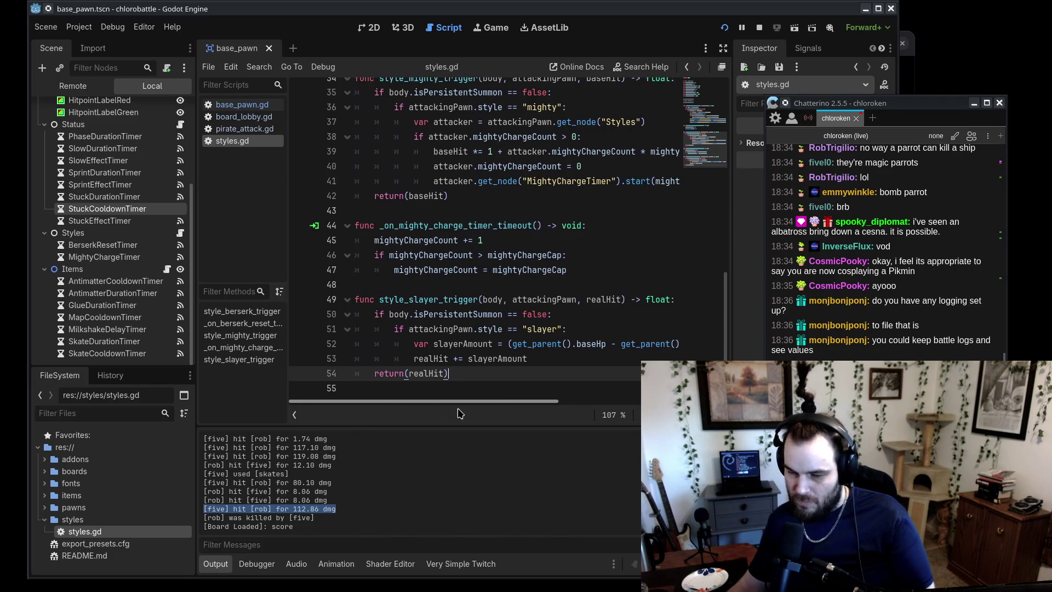
pyautogui.click(406, 496)
pyautogui.scroll(3, 398, 511)
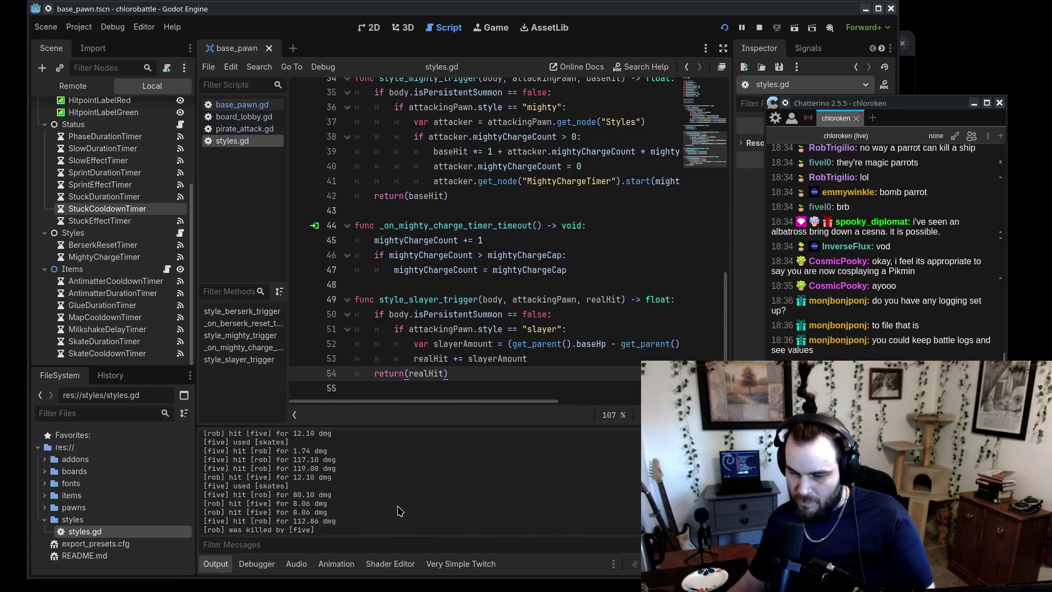
pyautogui.scroll(-3, 399, 512)
pyautogui.moveTo(471, 406)
pyautogui.mouseDown()
pyautogui.moveTo(606, 413)
pyautogui.moveTo(512, 422)
pyautogui.mouseUp()
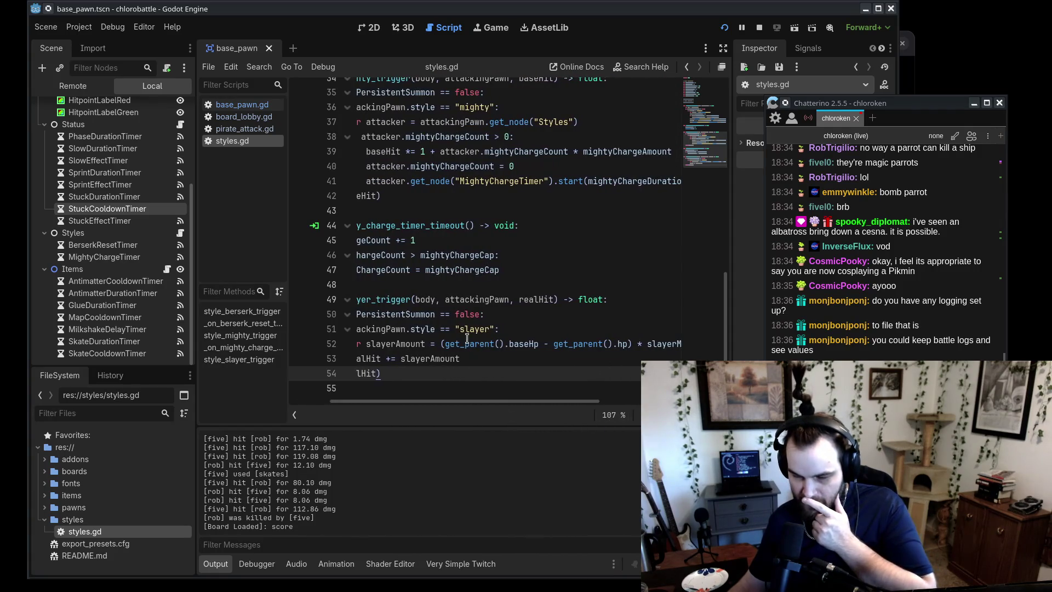
pyautogui.moveTo(444, 343); pyautogui.dragTo(508, 345)
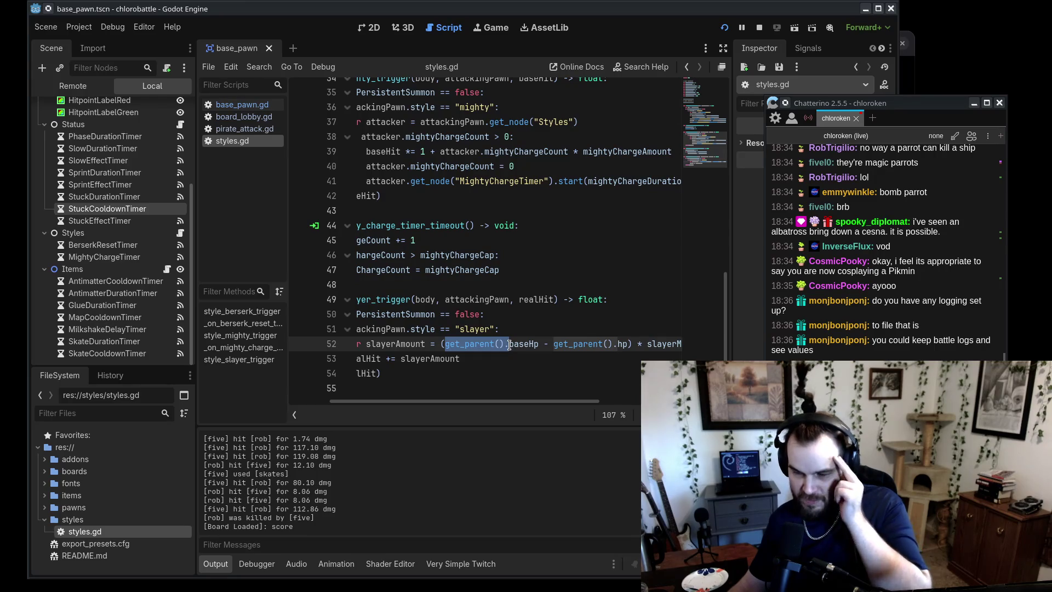
pyautogui.click(499, 346)
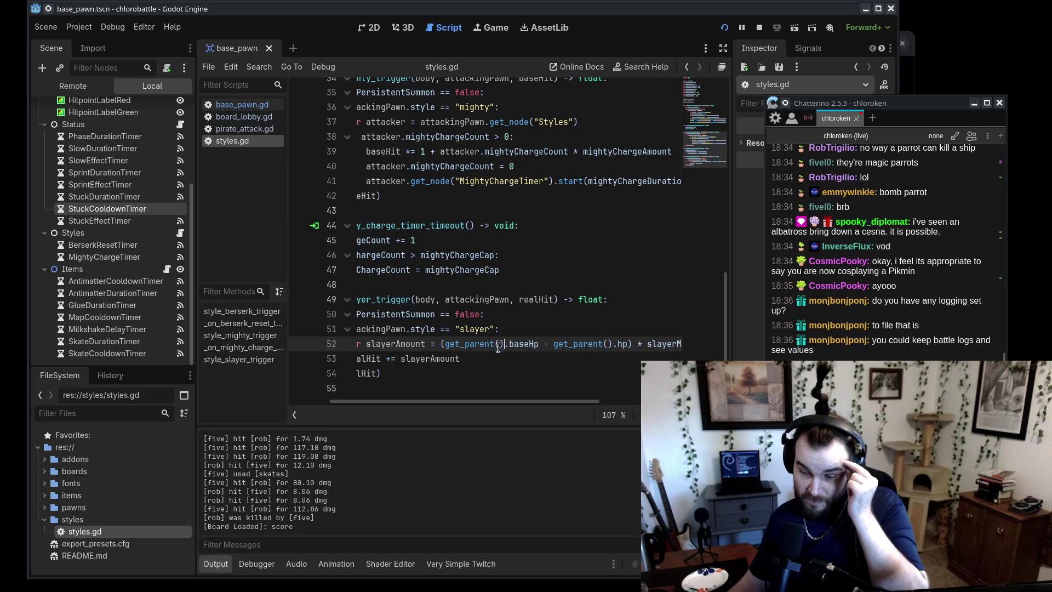
pyautogui.moveTo(480, 400); pyautogui.dragTo(439, 401)
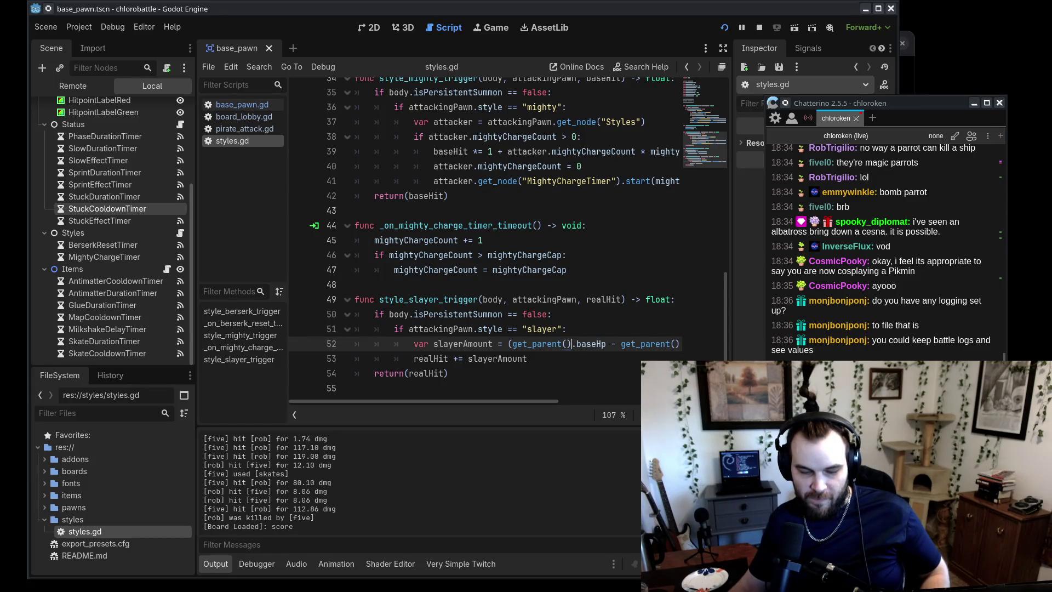
pyautogui.press('Down')
pyautogui.press('Down')
pyautogui.press('Down')
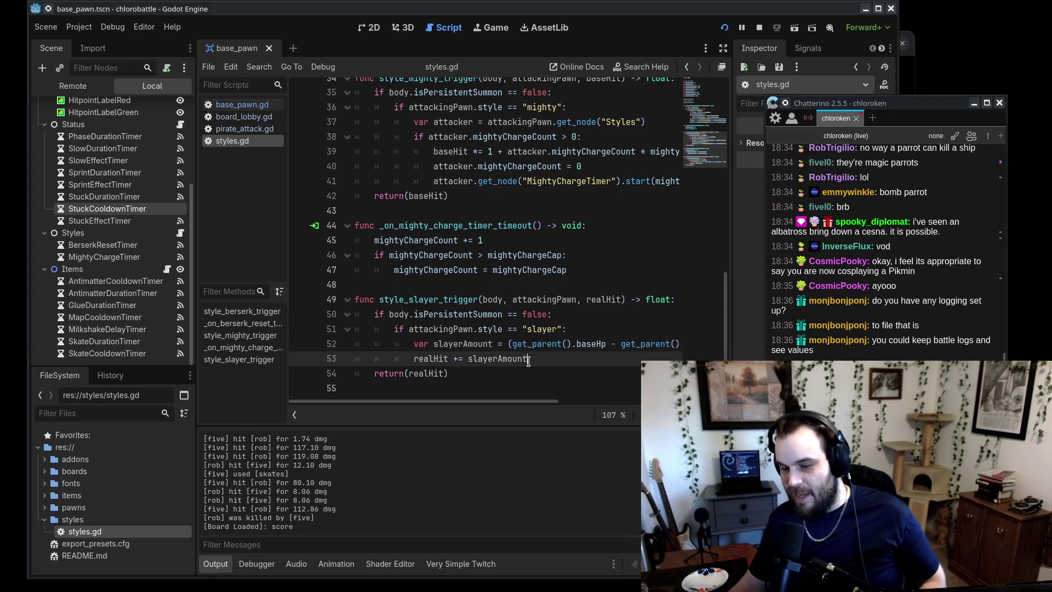
# - Send the editor behind to reveal the scoreboard, then bring up the Rnote bracket drawing
pyautogui.middleClick(525, 9)
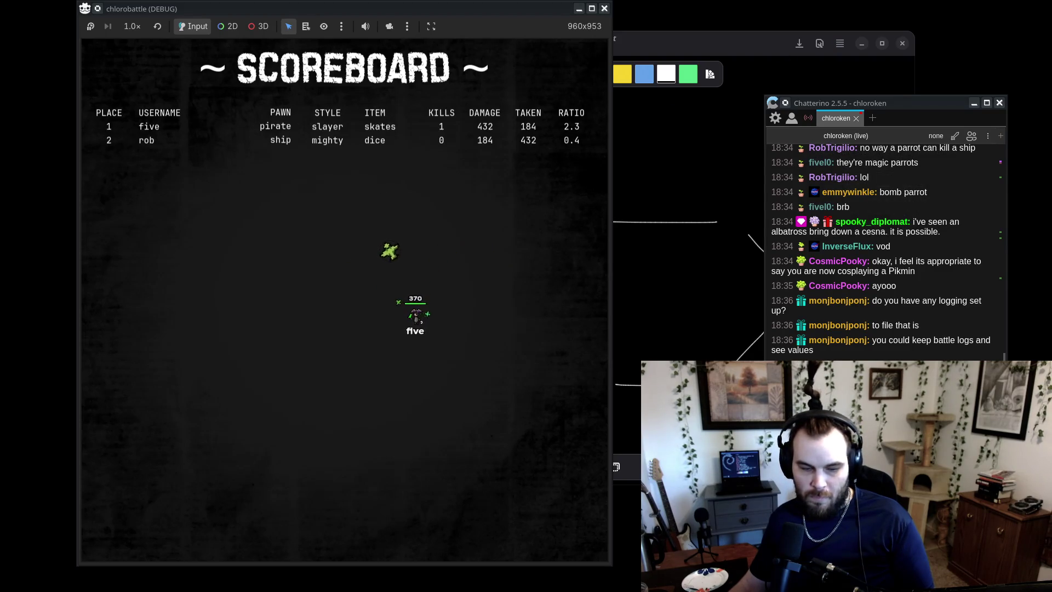
pyautogui.hotkey('alt', 'Tab')
pyautogui.moveTo(590, 46)
pyautogui.mouseDown()
pyautogui.moveTo(689, 16)
pyautogui.moveTo(1034, 67)
pyautogui.moveTo(630, 34)
pyautogui.moveTo(948, 38)
pyautogui.moveTo(810, 38)
pyautogui.moveTo(593, 66)
pyautogui.mouseUp()
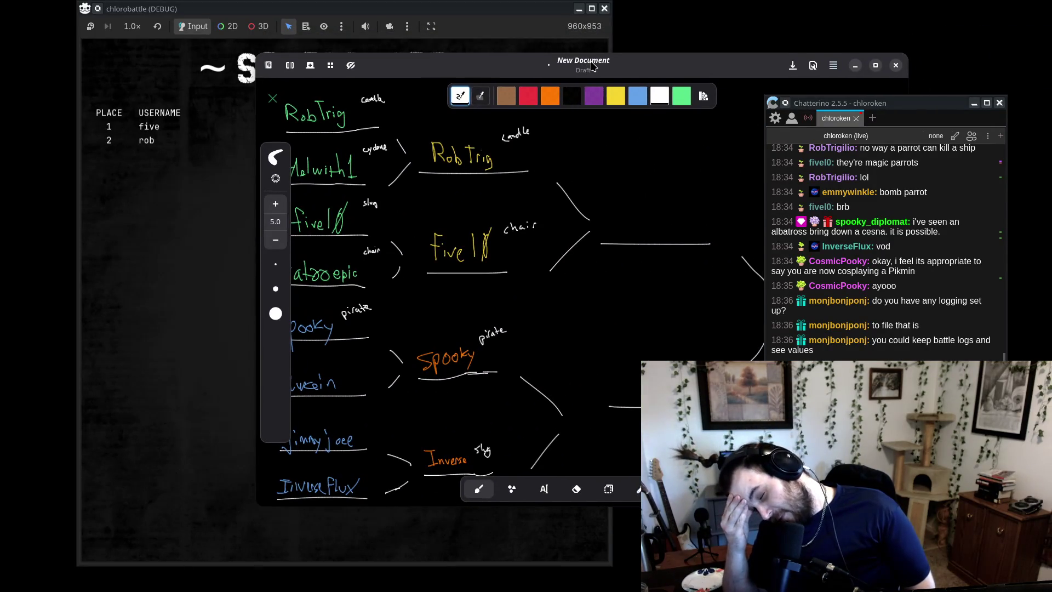
# - Move the Rnote window aside and handwrite fivel0 as the winner on the third-round line
pyautogui.moveTo(591, 66)
pyautogui.mouseDown()
pyautogui.moveTo(828, 255)
pyautogui.moveTo(950, 328)
pyautogui.moveTo(558, 38)
pyautogui.mouseUp()
pyautogui.scroll(3, 598, 145)
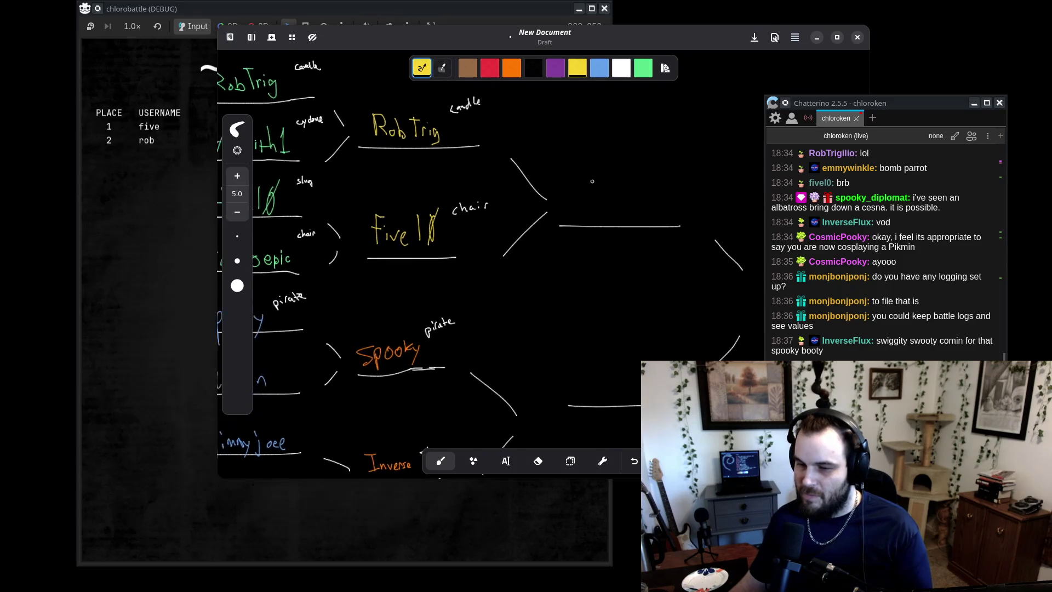
pyautogui.moveTo(475, 38)
pyautogui.mouseDown()
pyautogui.moveTo(813, 58)
pyautogui.moveTo(446, 32)
pyautogui.moveTo(475, 37)
pyautogui.mouseUp()
pyautogui.moveTo(607, 199); pyautogui.dragTo(635, 204)
pyautogui.moveTo(672, 170); pyautogui.dragTo(674, 174)
pyautogui.moveTo(697, 137); pyautogui.dragTo(666, 219)
pyautogui.scroll(-3, 548, 181)
pyautogui.scroll(3, 492, 175)
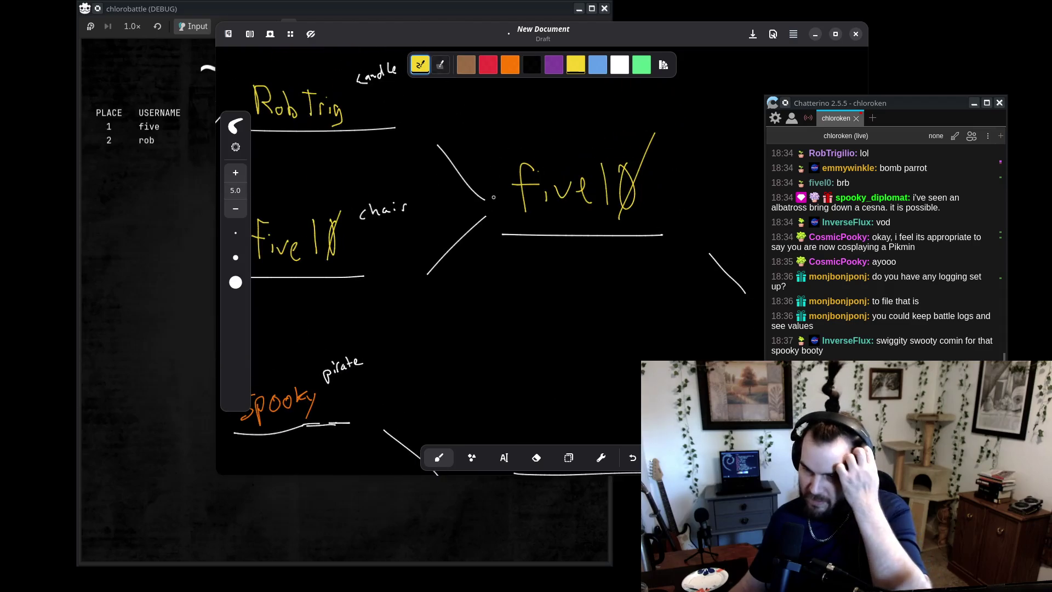
pyautogui.moveTo(517, 45)
pyautogui.mouseDown()
pyautogui.moveTo(670, 252)
pyautogui.moveTo(465, 151)
pyautogui.moveTo(460, 76)
pyautogui.moveTo(573, 280)
pyautogui.moveTo(551, 263)
pyautogui.moveTo(522, 118)
pyautogui.moveTo(485, 65)
pyautogui.mouseUp()
pyautogui.hscroll(2, 600, 219)
pyautogui.scroll(1, 544, 189)
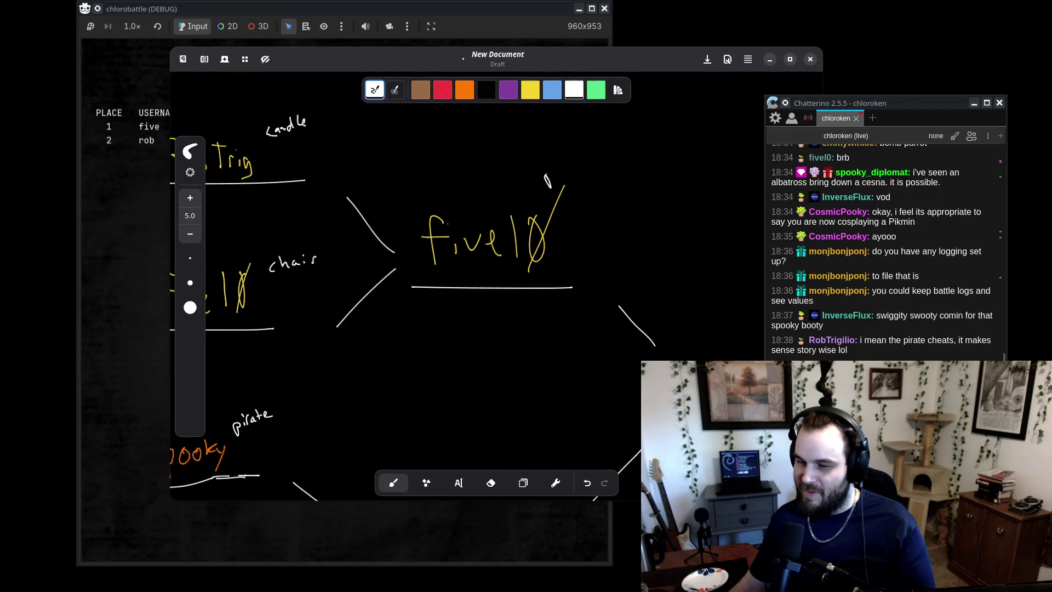
pyautogui.moveTo(560, 175); pyautogui.dragTo(571, 169)
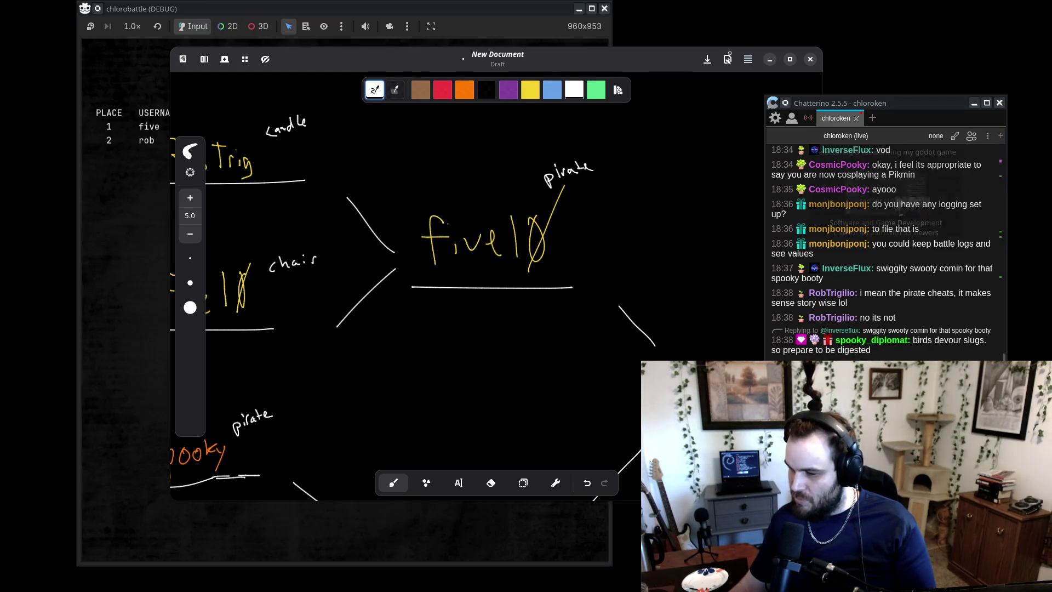
pyautogui.scroll(-5, 522, 254)
pyautogui.scroll(-5, 523, 254)
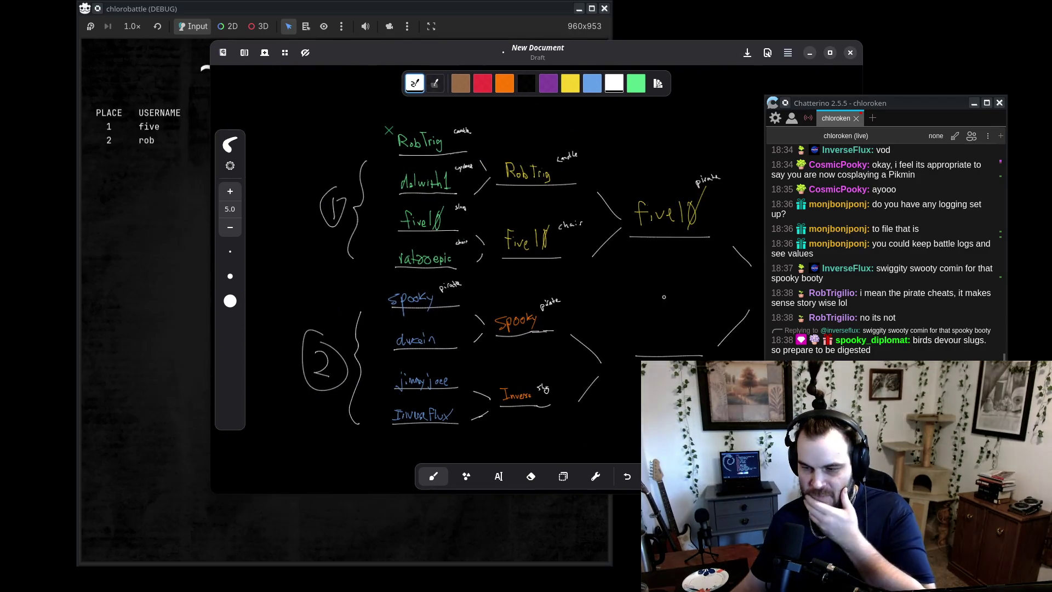
pyautogui.hscroll(2, 707, 302)
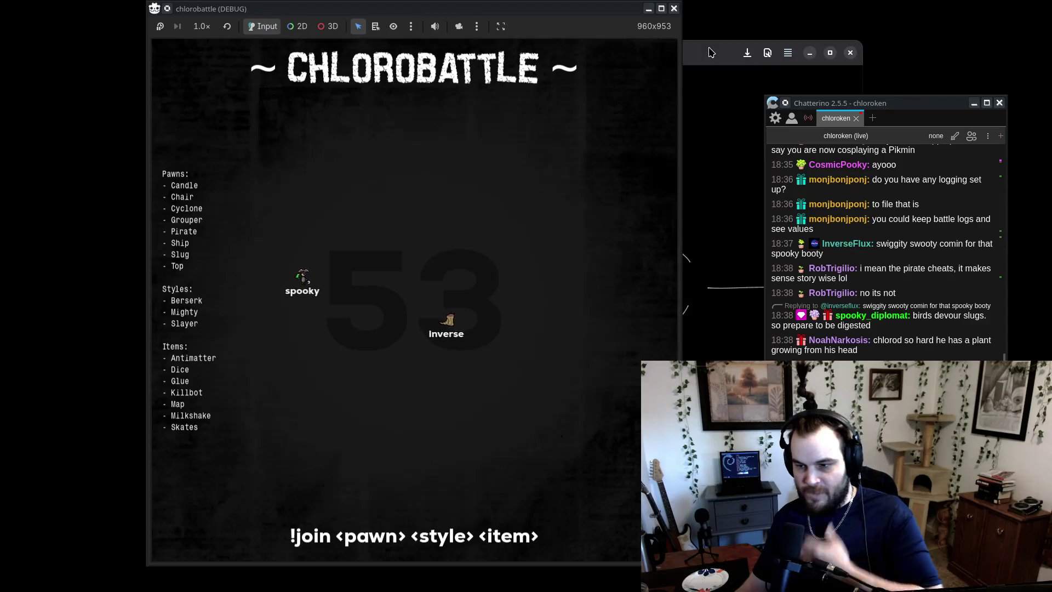
# - Bring the Rnote bracket forward and shift it left while pirate beats the slug, 400 to 138
pyautogui.click(686, 43)
pyautogui.moveTo(685, 42); pyautogui.dragTo(544, 46)
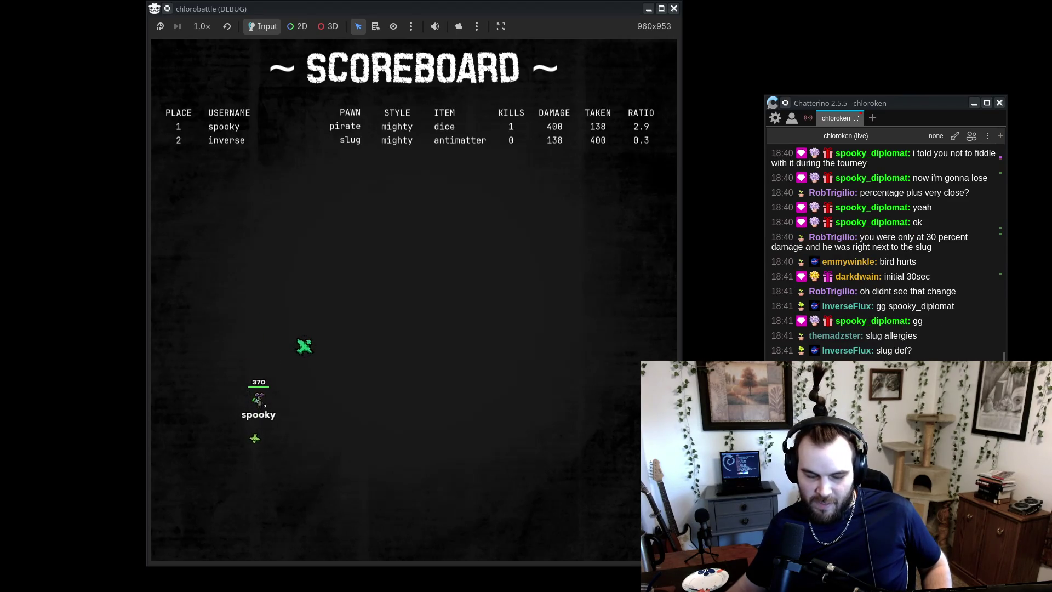
# - Handwrite Spooky with 'pirate' in orange on the third-round bracket line, then return to the scoreboard
pyautogui.hotkey('alt', 'Tab')
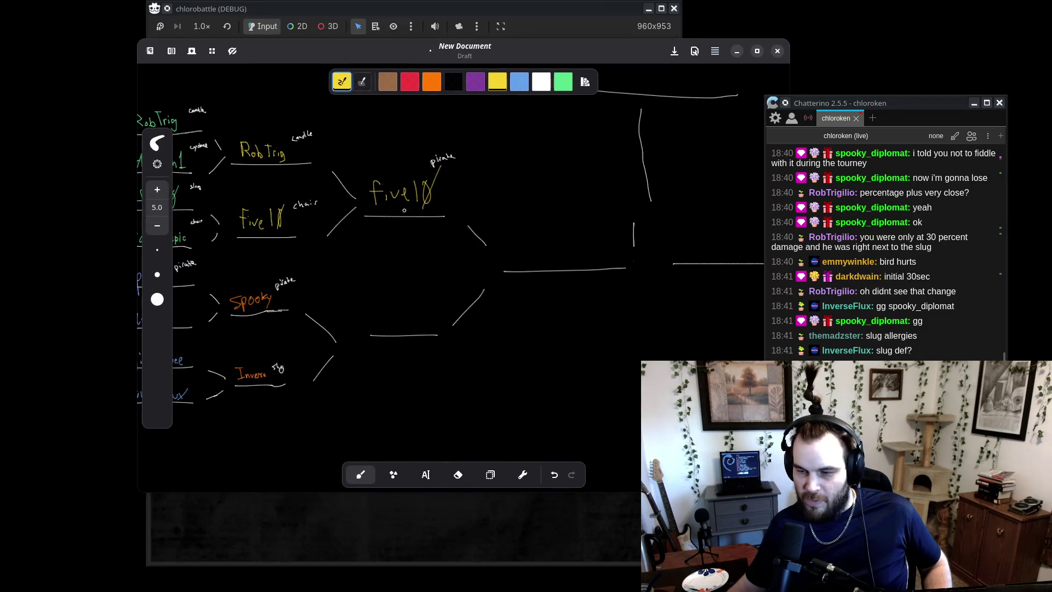
pyautogui.click(433, 84)
pyautogui.scroll(5, 436, 276)
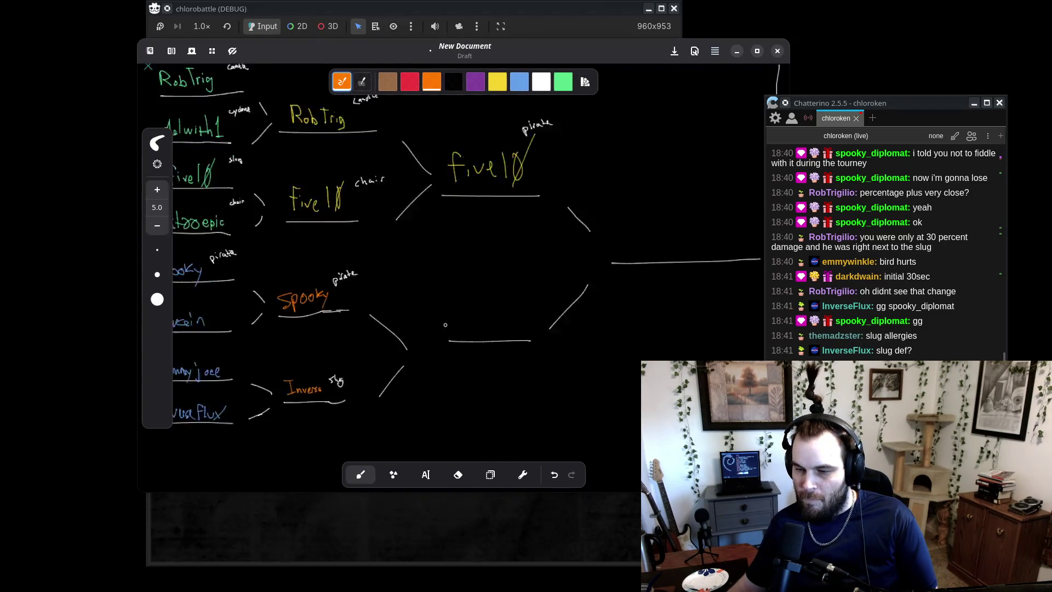
pyautogui.moveTo(484, 285)
pyautogui.mouseDown()
pyautogui.moveTo(489, 312)
pyautogui.moveTo(517, 292)
pyautogui.mouseUp()
pyautogui.moveTo(532, 292); pyautogui.dragTo(530, 292)
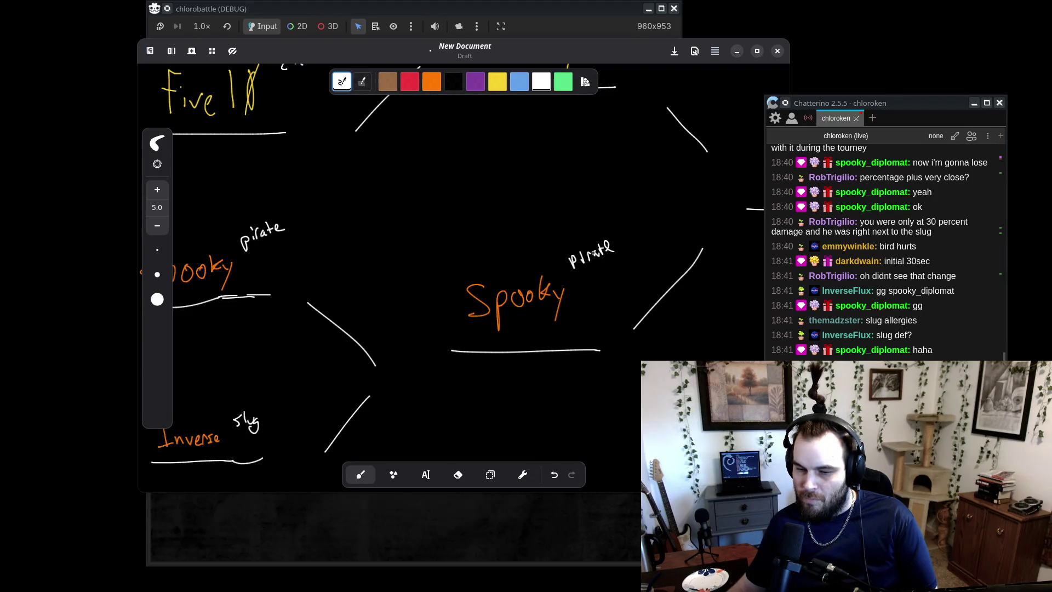
pyautogui.scroll(-5, 594, 253)
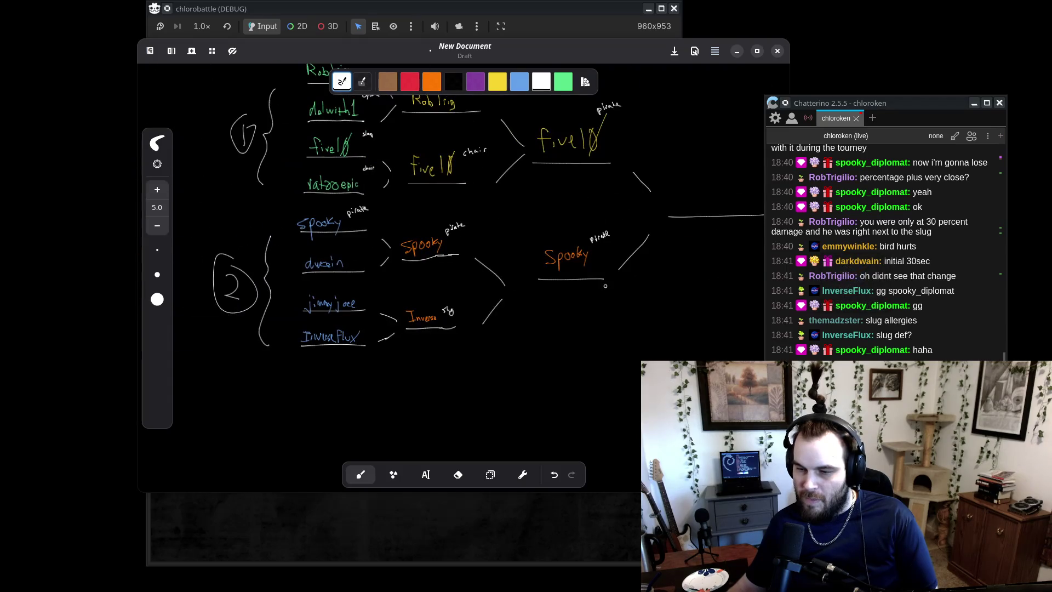
pyautogui.scroll(-5, 519, 277)
pyautogui.hscroll(5, 620, 164)
pyautogui.scroll(3, 429, 208)
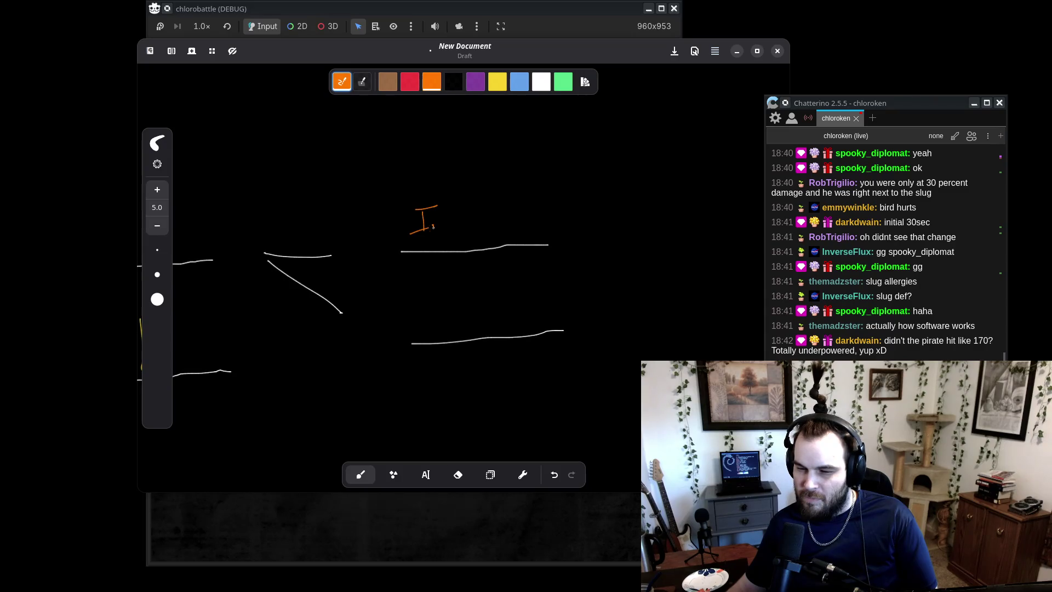
pyautogui.scroll(-5, 448, 270)
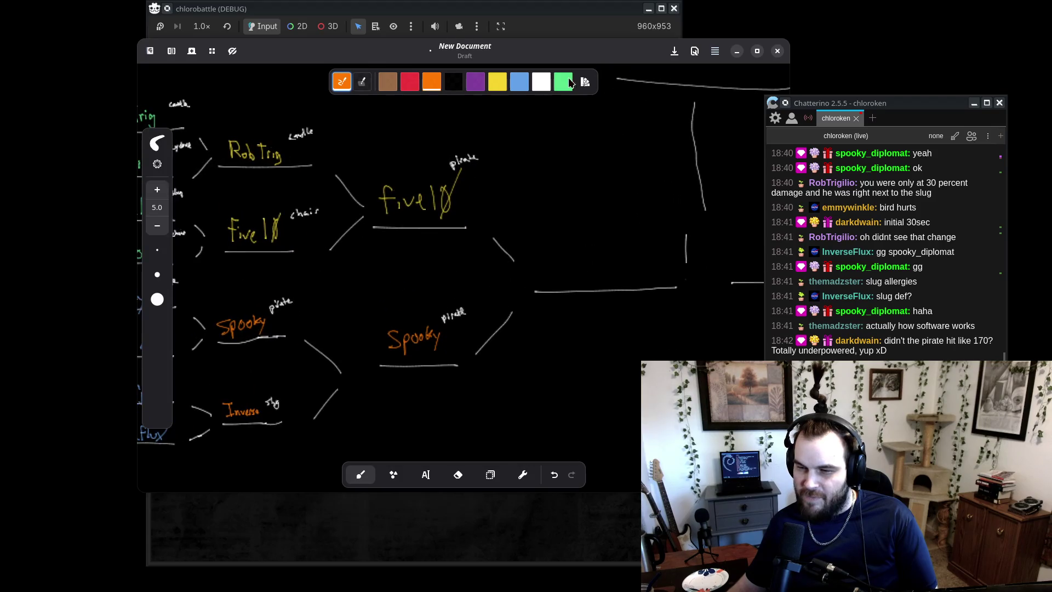
pyautogui.hotkey('alt', 'Tab')
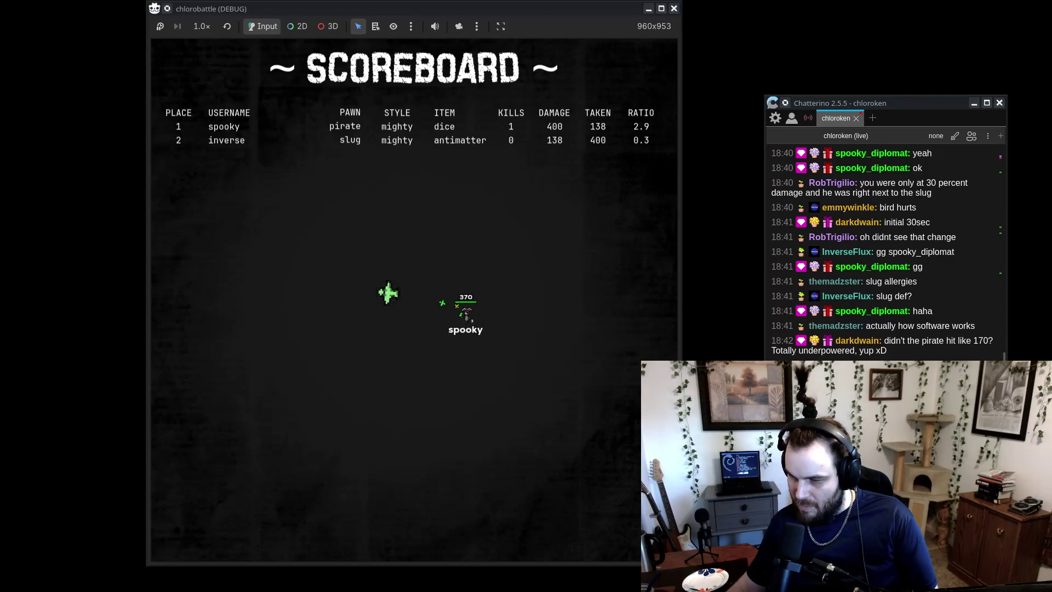
# - Close the chlorobattle window after spooky's mighty pirate beats five 426 to 0, then bring up the Rnote bracket
pyautogui.click(674, 11)
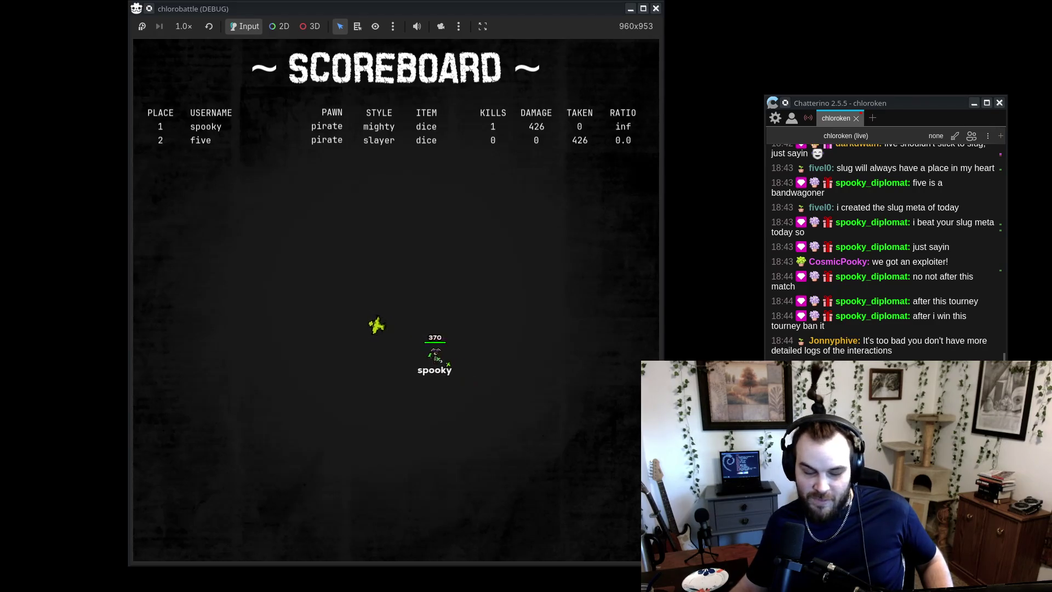
pyautogui.hotkey('alt', 'Tab')
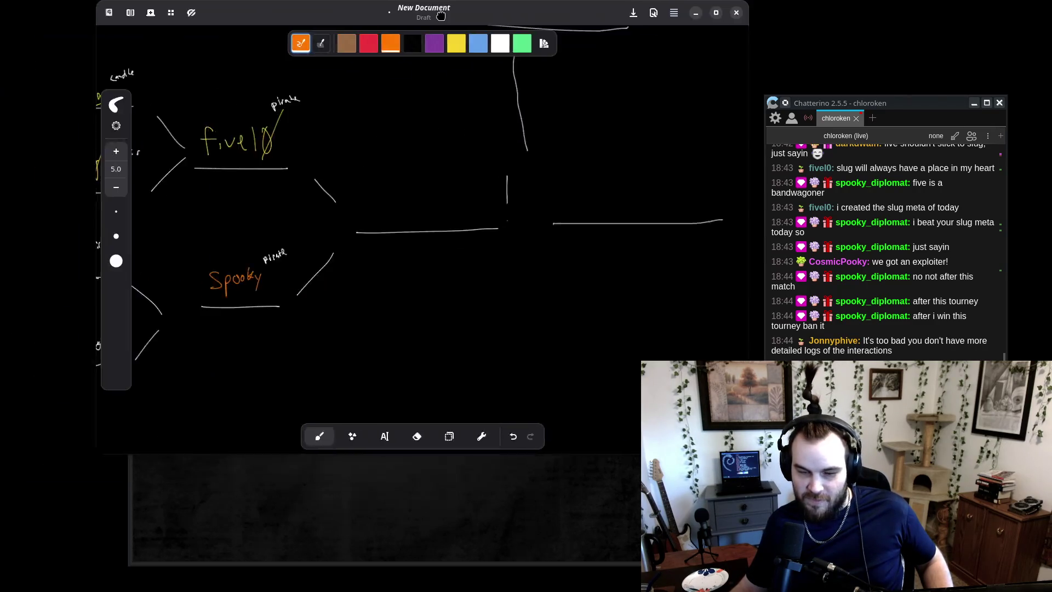